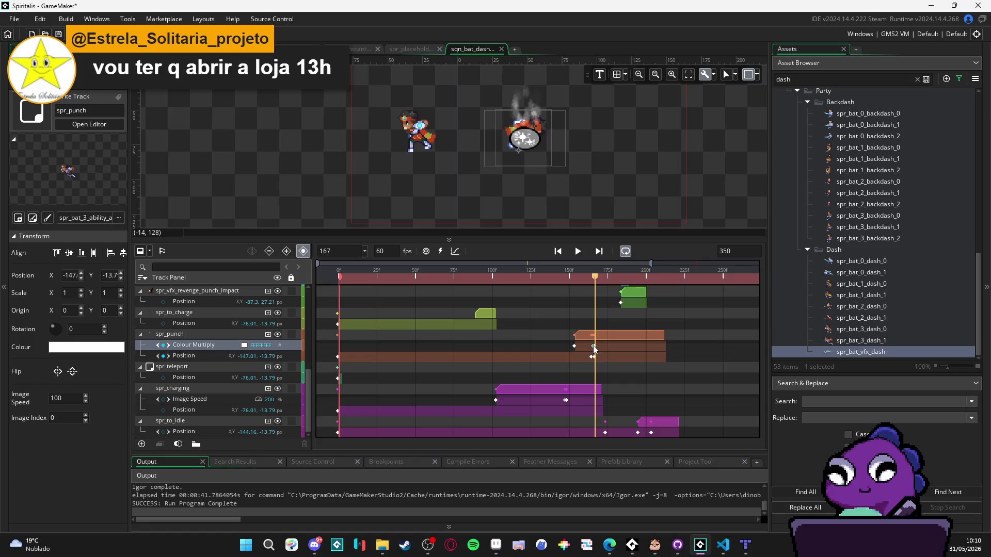
- Make spr_punch's Colour Multiply fully transparent by setting its alpha to 0
click(244, 346)
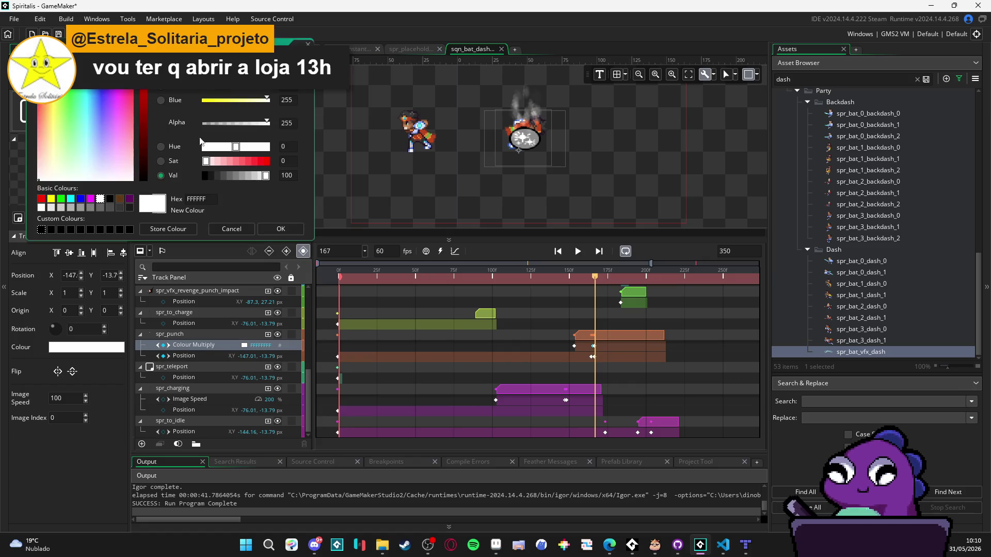
drag(215, 123, 204, 123)
click(282, 230)
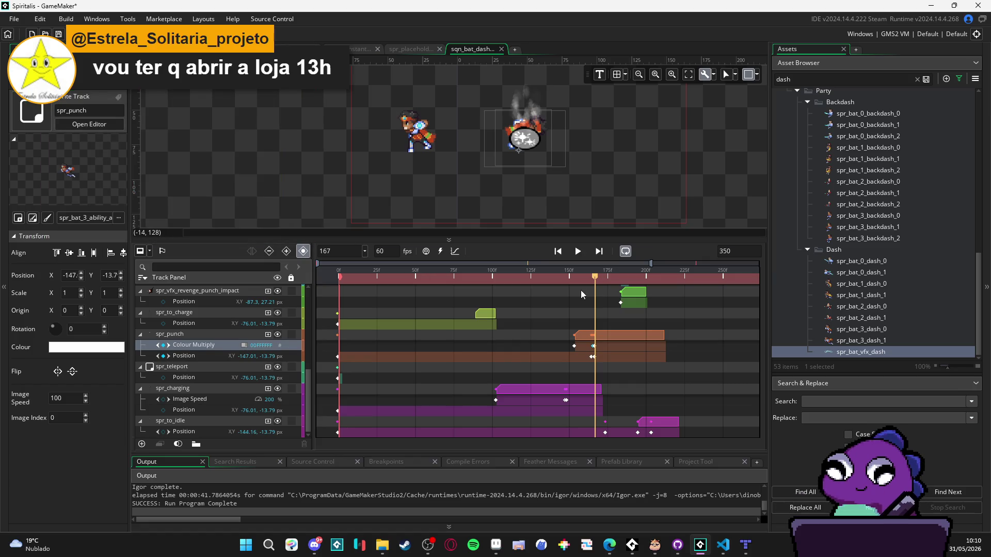
- Shift the spr_punch clip slightly earlier and nudge its Colour Multiply keyframe near frame 167 later
mouse_move(596, 279)
mouse_down()
mouse_move(581, 276)
mouse_move(597, 280)
mouse_up()
drag(626, 333, 621, 333)
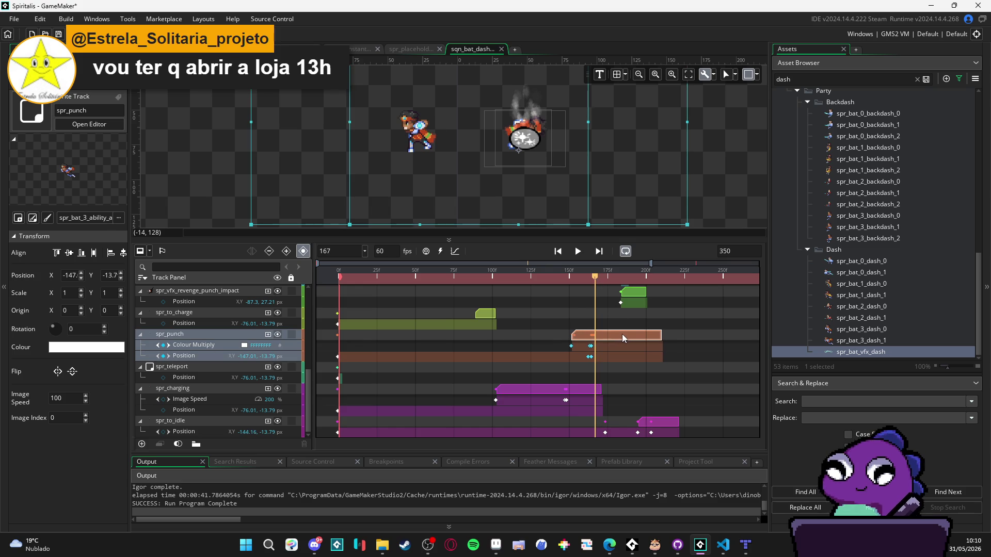
click(597, 348)
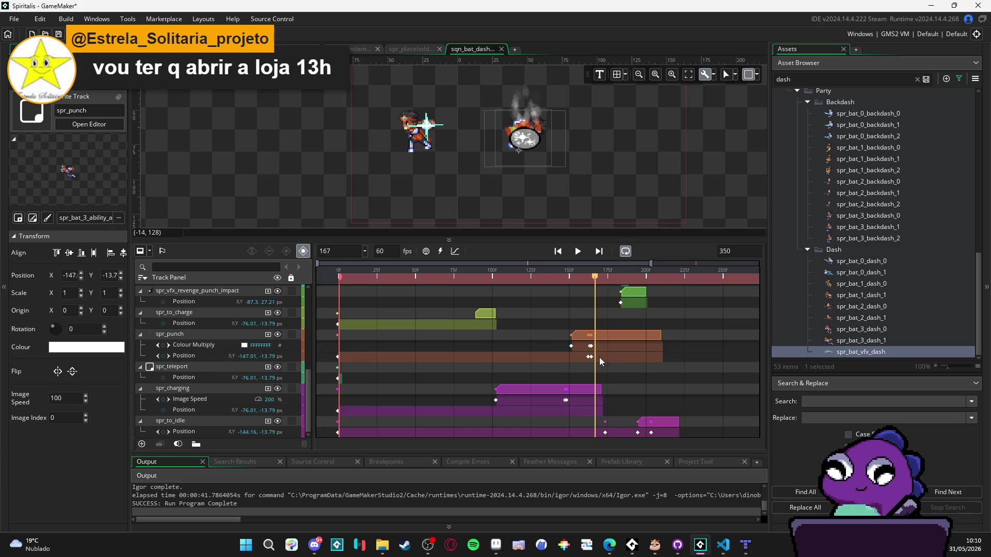
click(596, 346)
drag(597, 347, 599, 348)
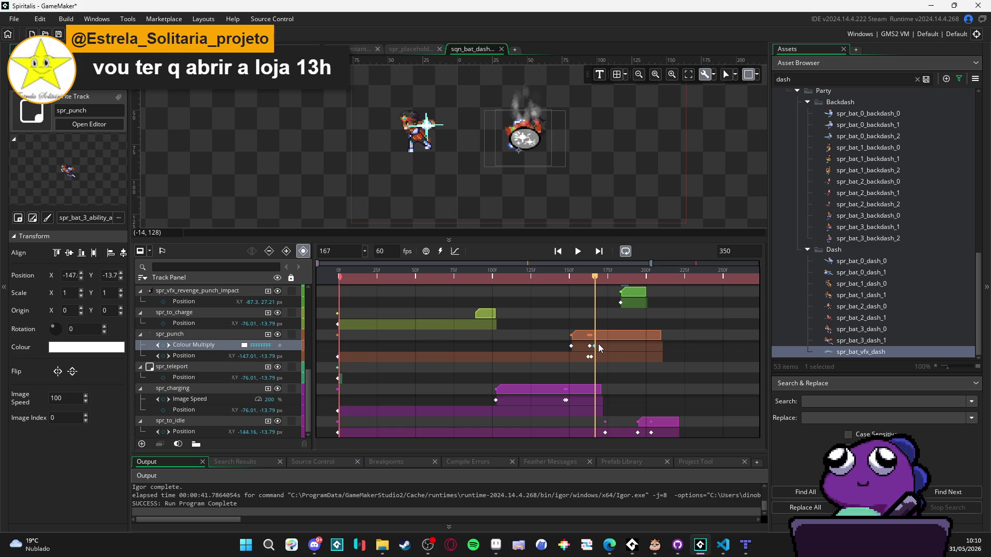
scroll(598, 348, up, 4)
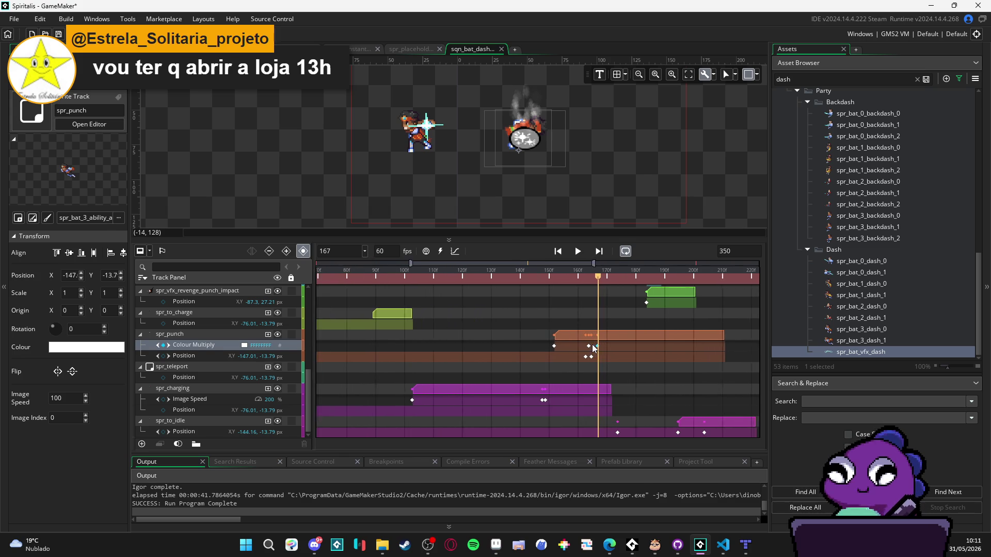
scroll(594, 348, up, 2)
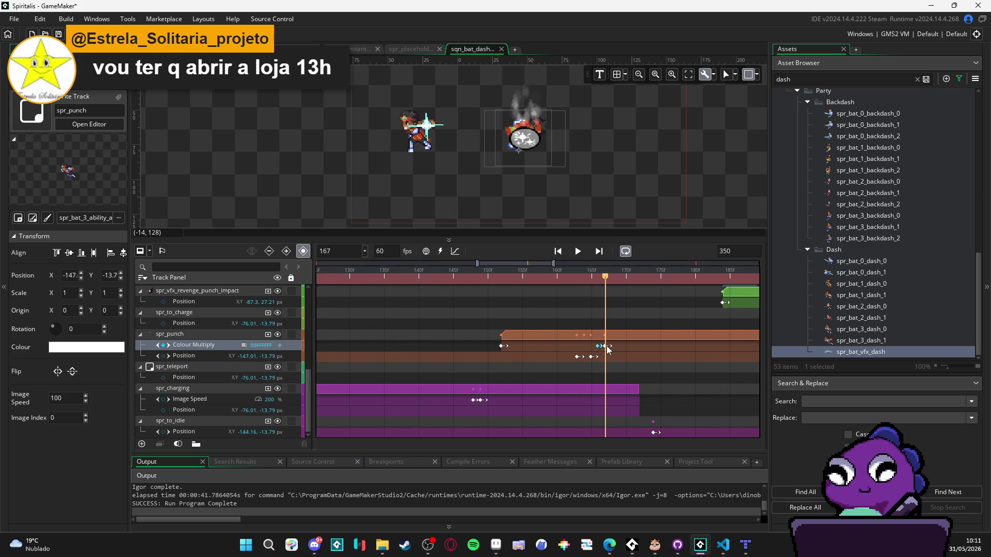
scroll(604, 330, down, 6)
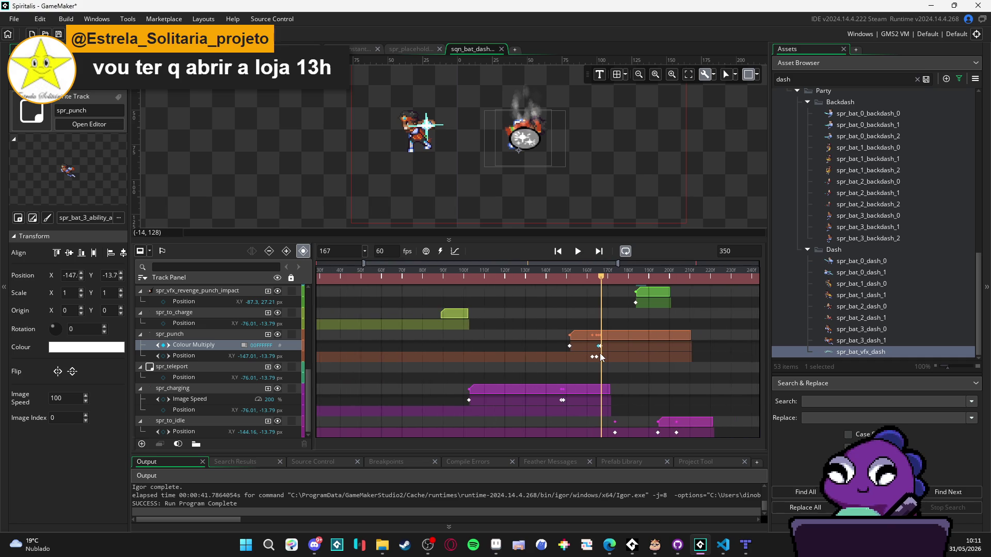
drag(589, 278, 512, 271)
key(Return)
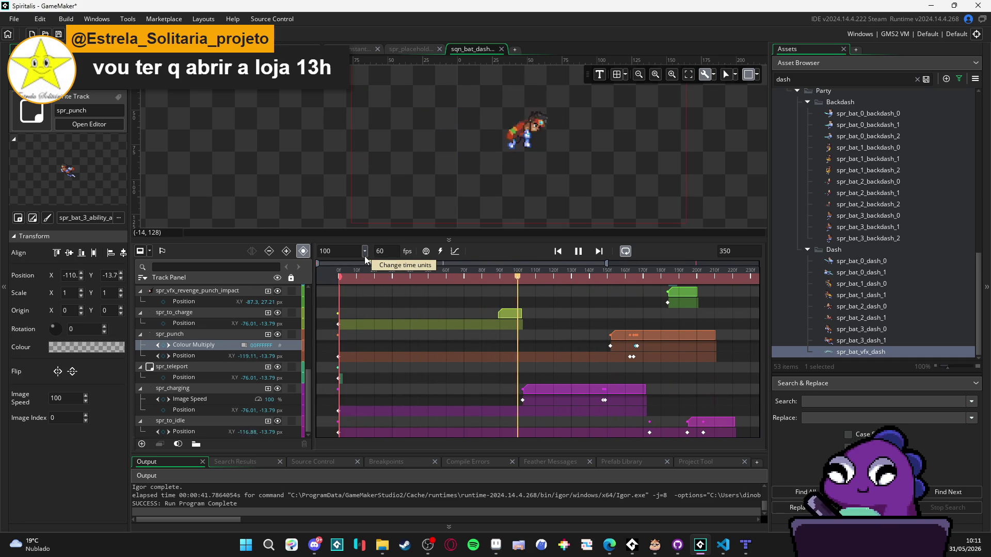
key(space)
mouse_move(563, 276)
mouse_down()
mouse_move(487, 280)
mouse_move(640, 284)
mouse_up()
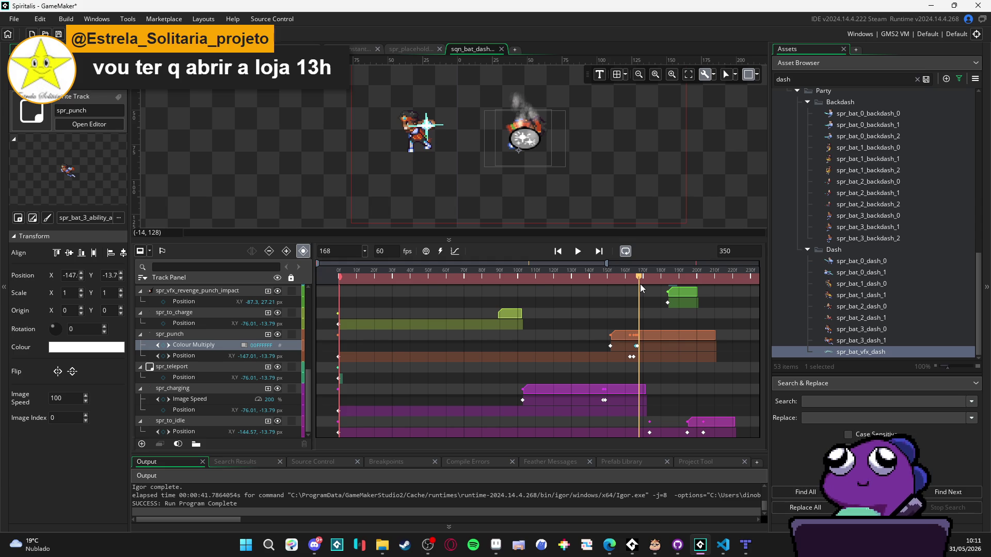
- End the spr_charging clip at frame 167 and play back the result
drag(640, 284, 639, 286)
drag(646, 391, 639, 393)
key(space)
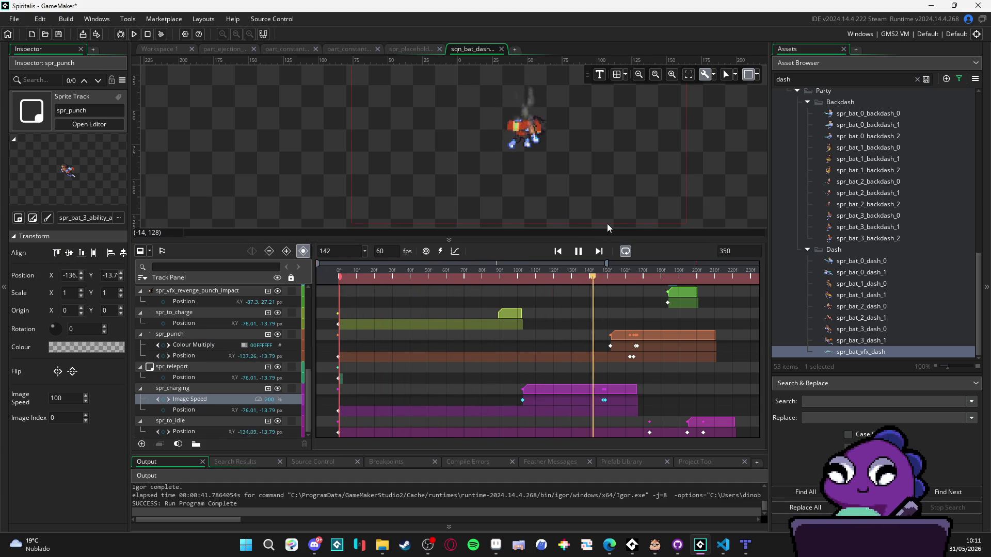
key(space)
- Move the part_exploding_flares clip so it starts at frame 170
mouse_move(663, 284)
mouse_down()
mouse_move(554, 277)
mouse_move(634, 286)
mouse_move(644, 293)
mouse_move(608, 294)
mouse_move(641, 298)
mouse_up()
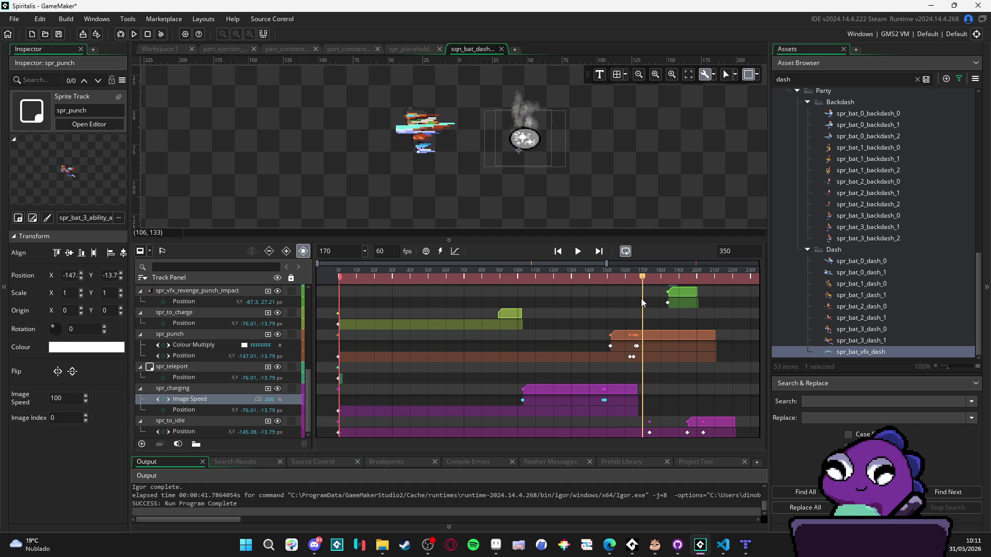
scroll(666, 356, up, 5)
scroll(668, 363, up, 3)
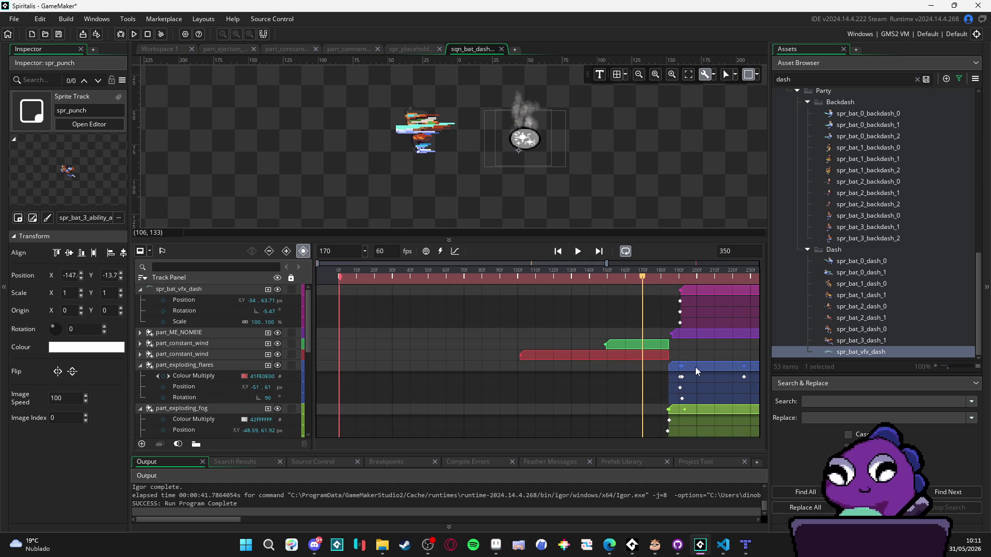
drag(695, 366, 672, 369)
- Move the obj_light and impact effect clips to start at frame 170
scroll(672, 373, down, 1)
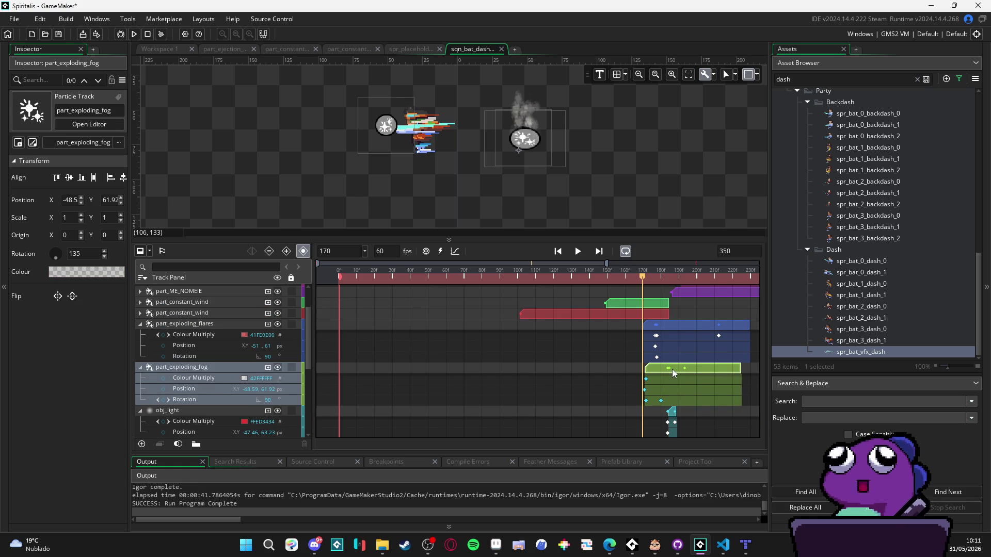
scroll(671, 369, down, 4)
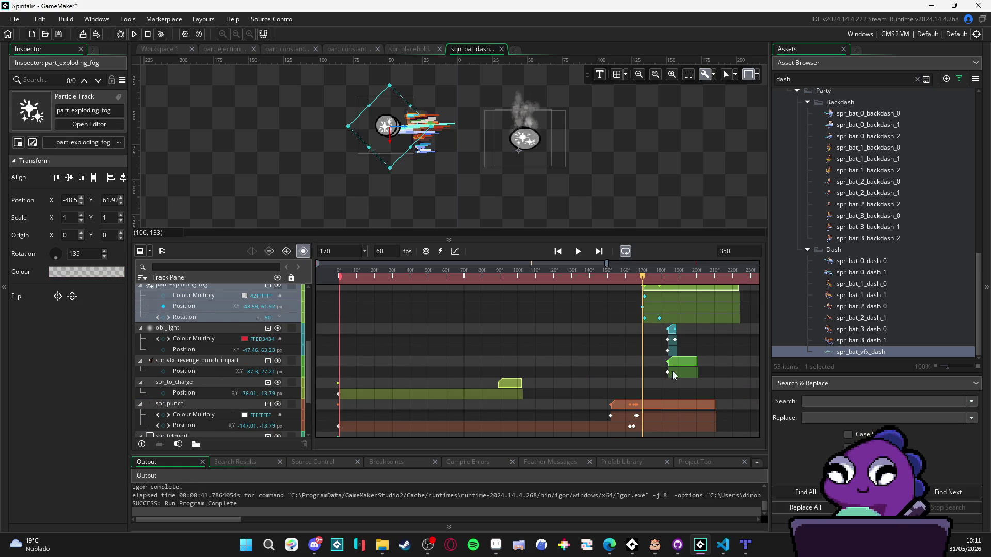
click(671, 328)
scroll(671, 329, up, 2)
drag(671, 331, 633, 336)
drag(693, 361, 655, 362)
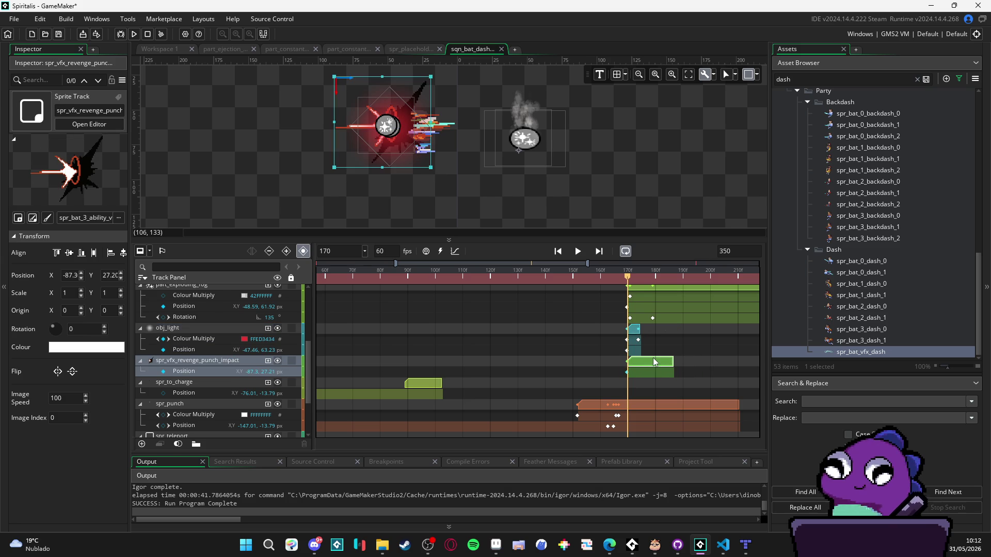
- Preview frames 170–182 and hide the spr_bat_vfx_dash track
scroll(639, 372, down, 2)
scroll(638, 372, down, 5)
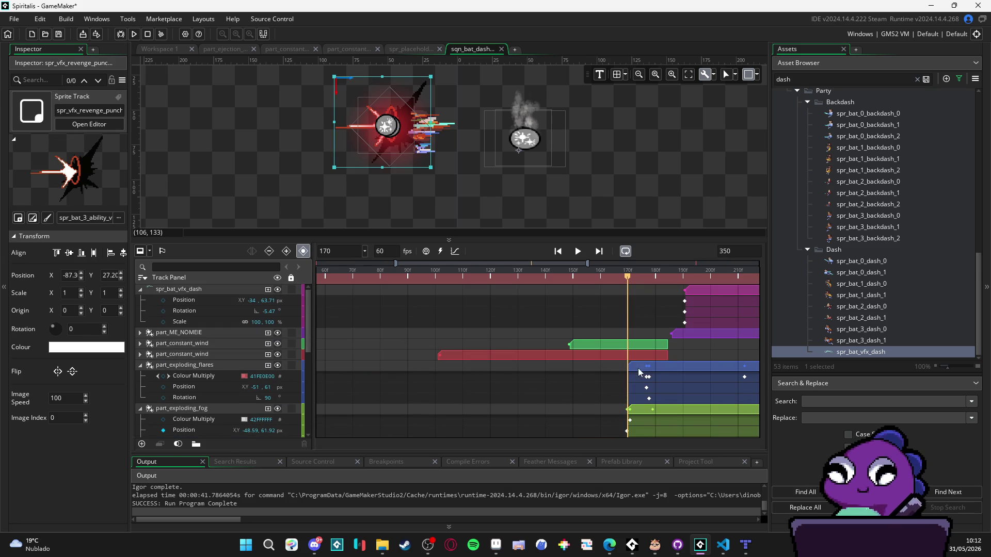
drag(625, 282, 688, 284)
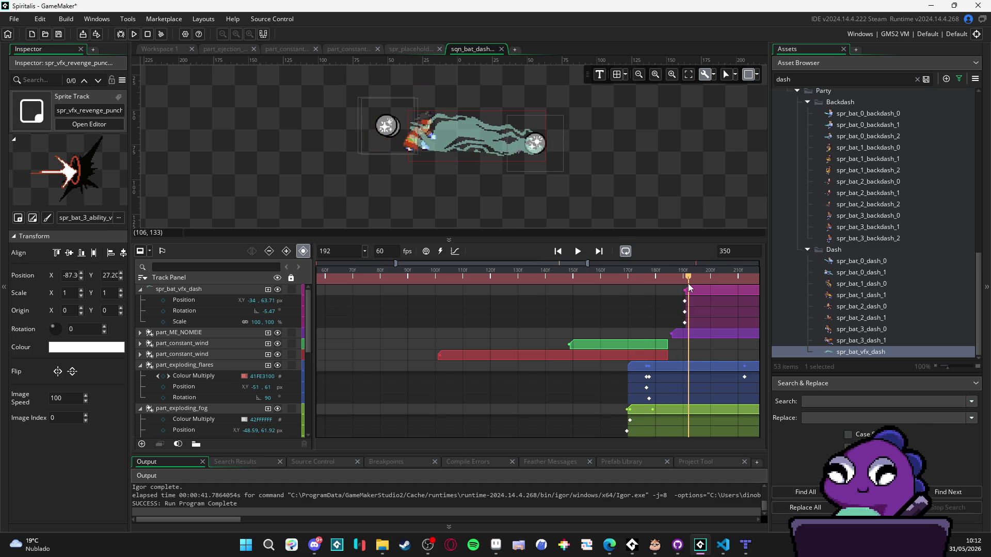
click(277, 289)
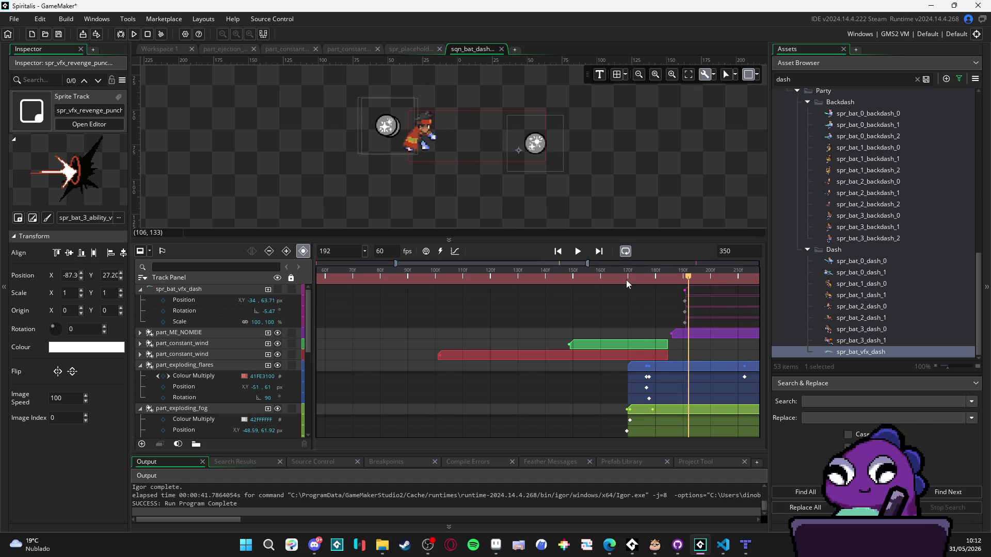
drag(689, 279, 695, 279)
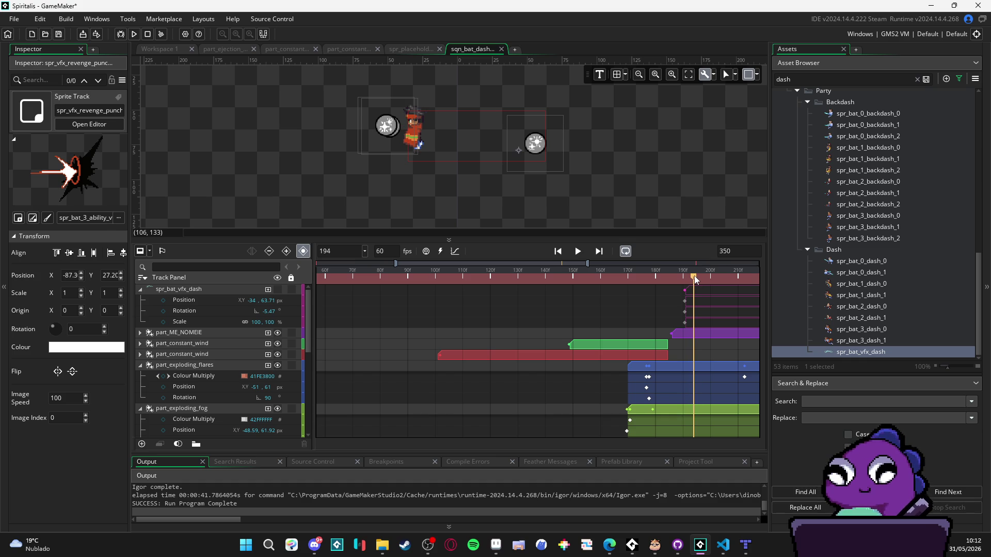
scroll(698, 322, down, 5)
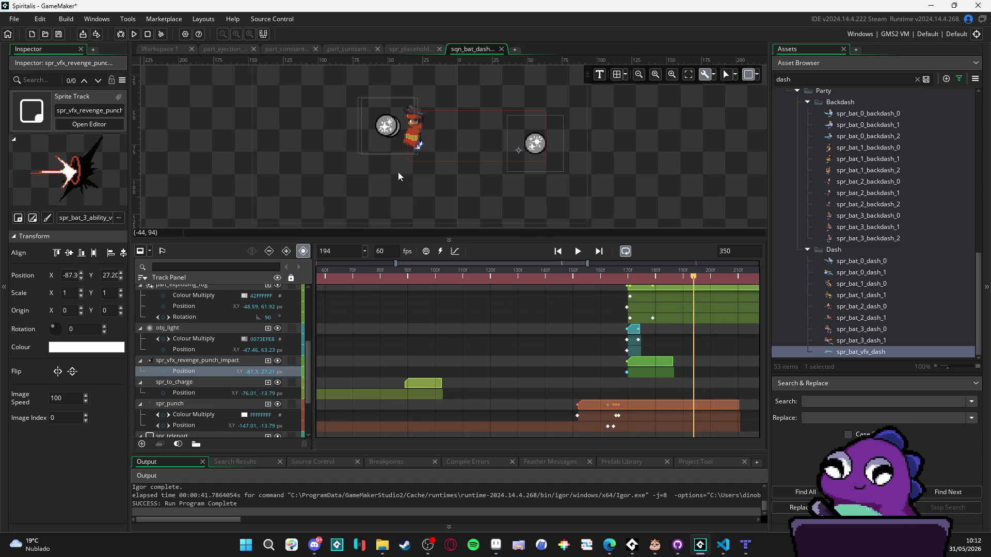
- Trim spr_punch to end at frame 194 and start spr_to_idle one frame earlier at 194
click(720, 404)
drag(737, 407, 694, 404)
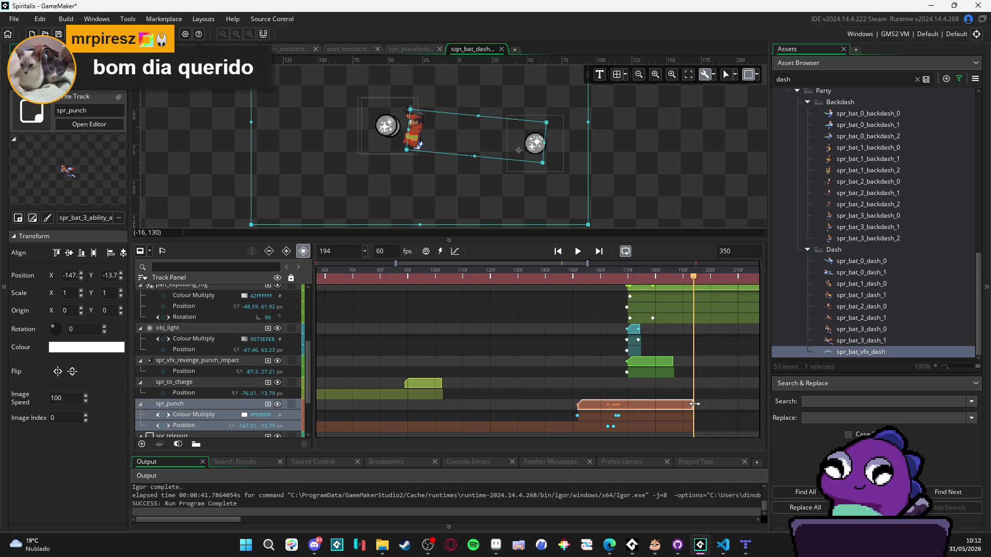
click(698, 278)
scroll(706, 323, up, 5)
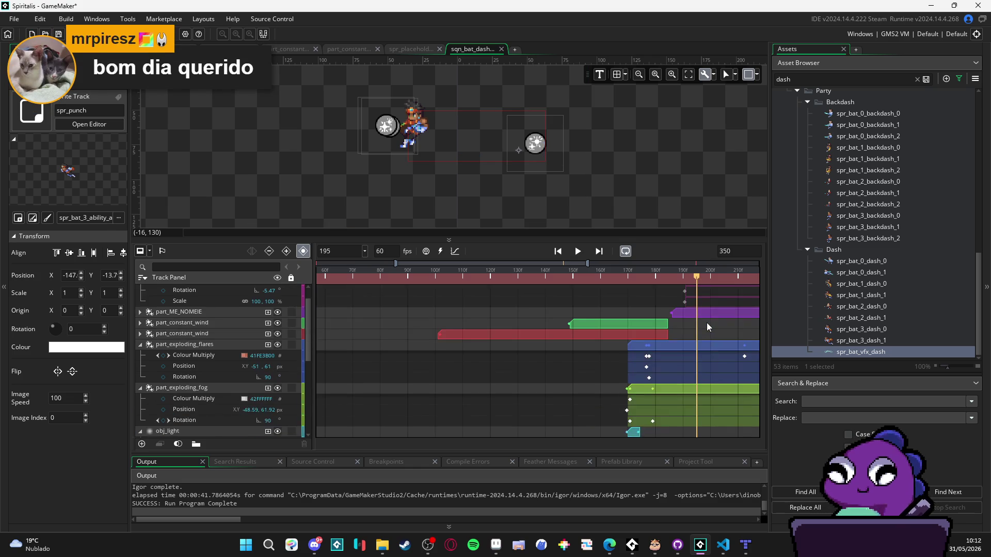
scroll(706, 323, down, 5)
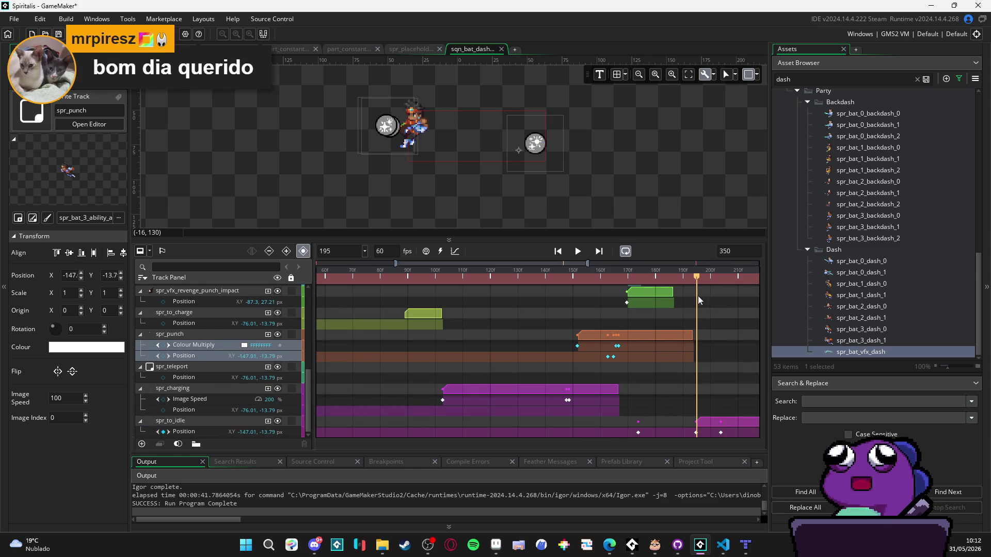
click(692, 278)
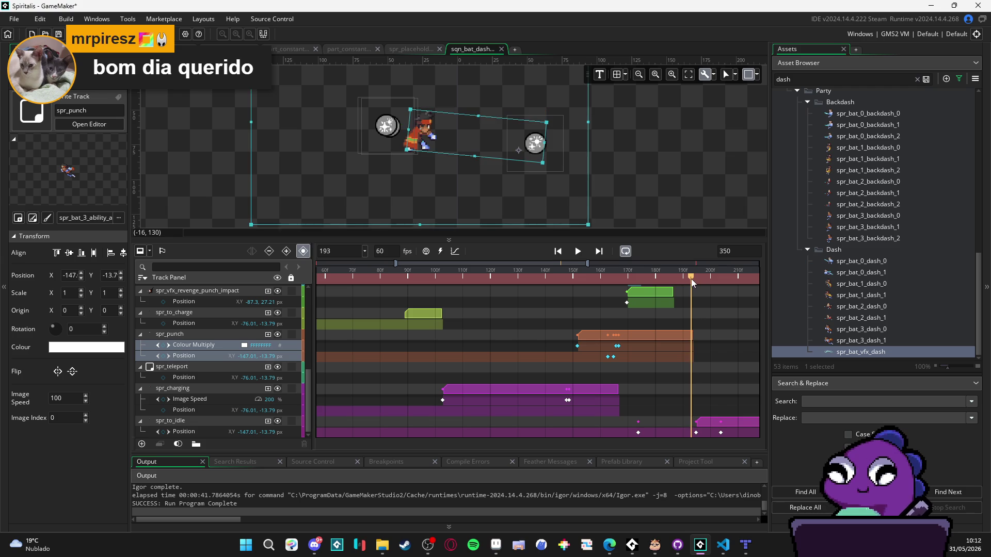
click(695, 280)
drag(714, 421, 711, 421)
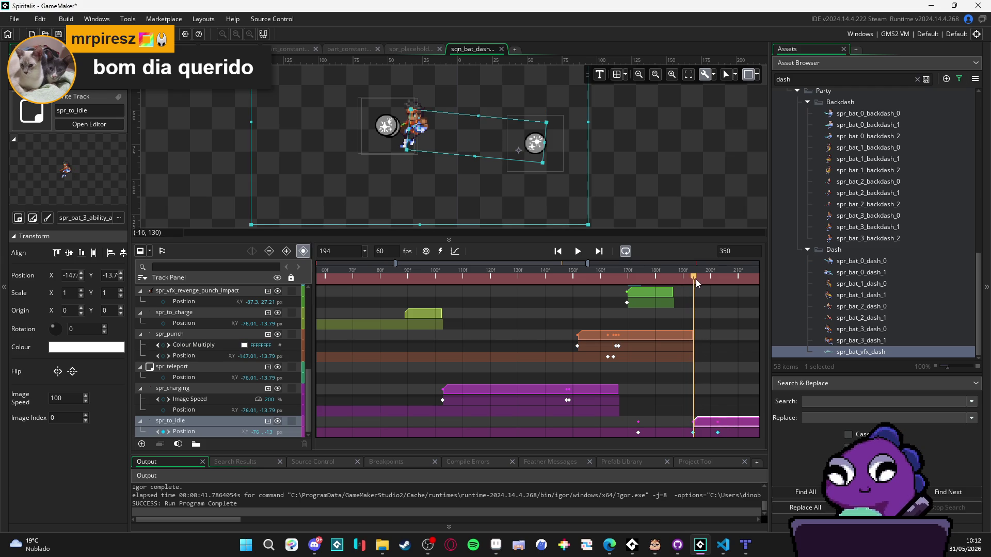
mouse_move(692, 276)
mouse_down()
mouse_move(740, 289)
mouse_move(760, 311)
mouse_move(752, 320)
mouse_up()
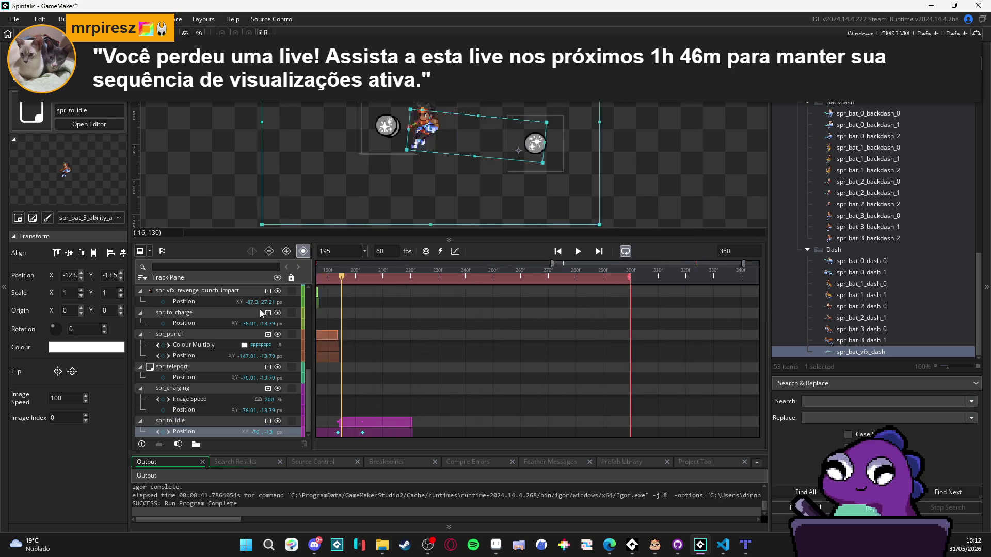
- Replay the sequence from the start to frame 222, then scroll the tracks up to spr_bat_vfx_dash
key(Home)
key(space)
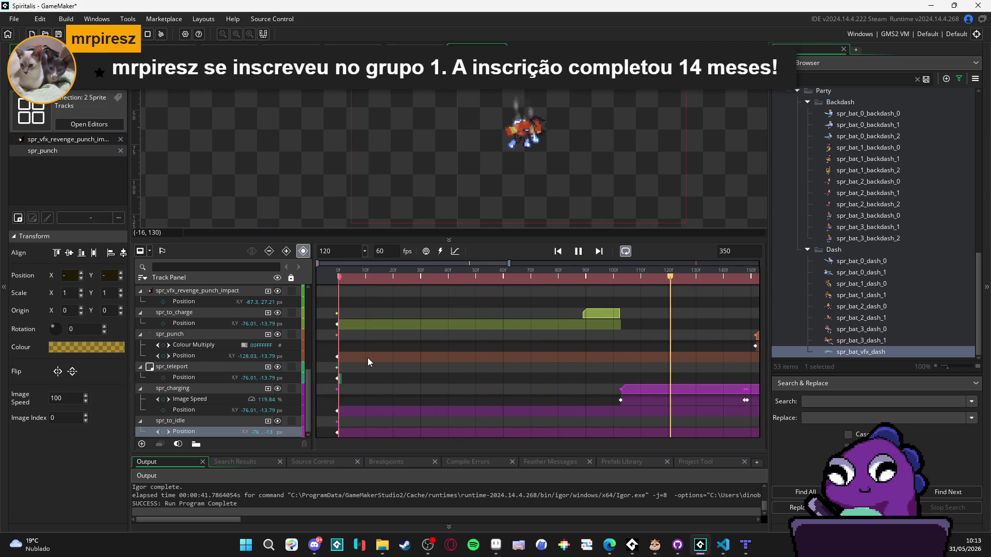
key(space)
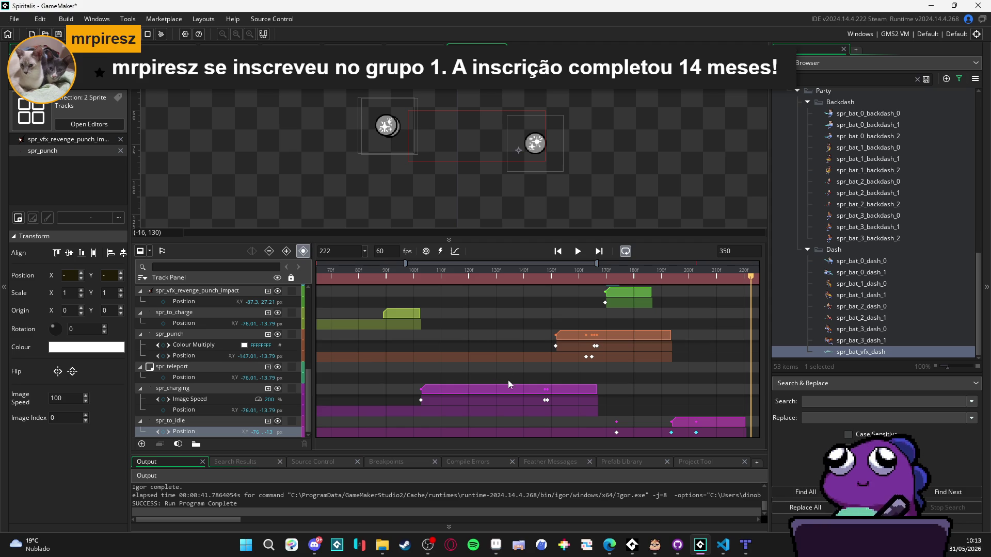
click(676, 312)
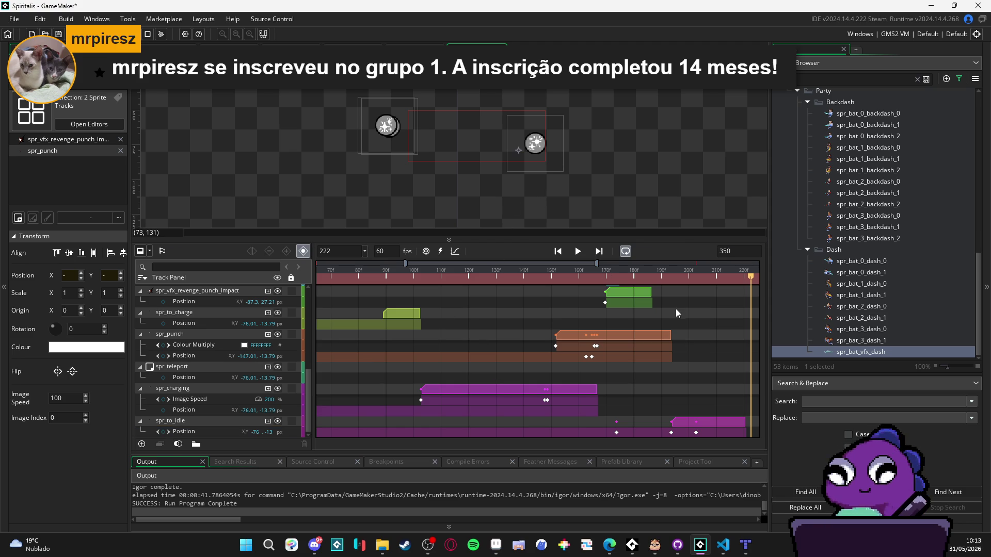
scroll(559, 346, up, 5)
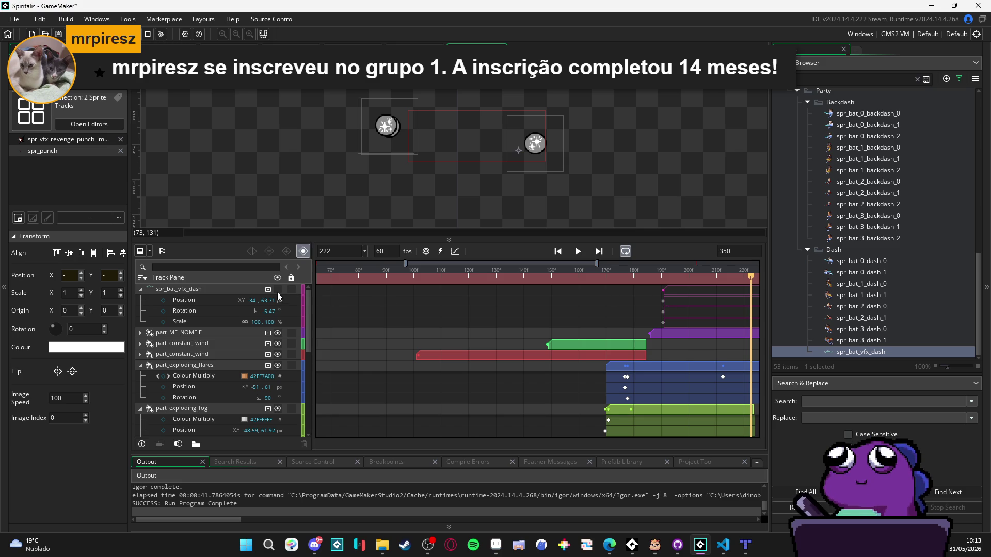
- Move the spr_bat_vfx_dash clip earlier so it starts around frame 167
click(693, 288)
mouse_move(599, 277)
mouse_down()
mouse_move(467, 277)
mouse_move(599, 277)
mouse_up()
click(680, 294)
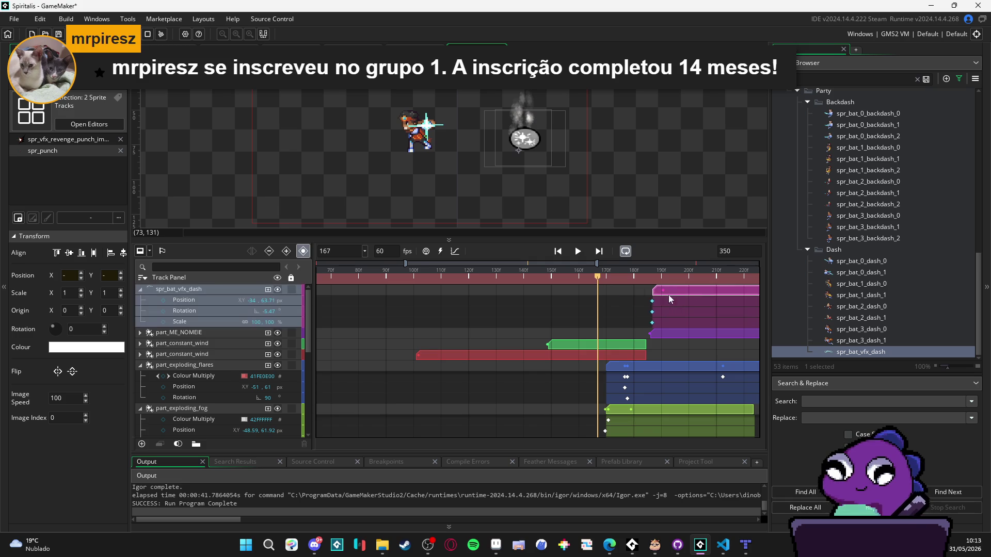
drag(672, 293, 566, 292)
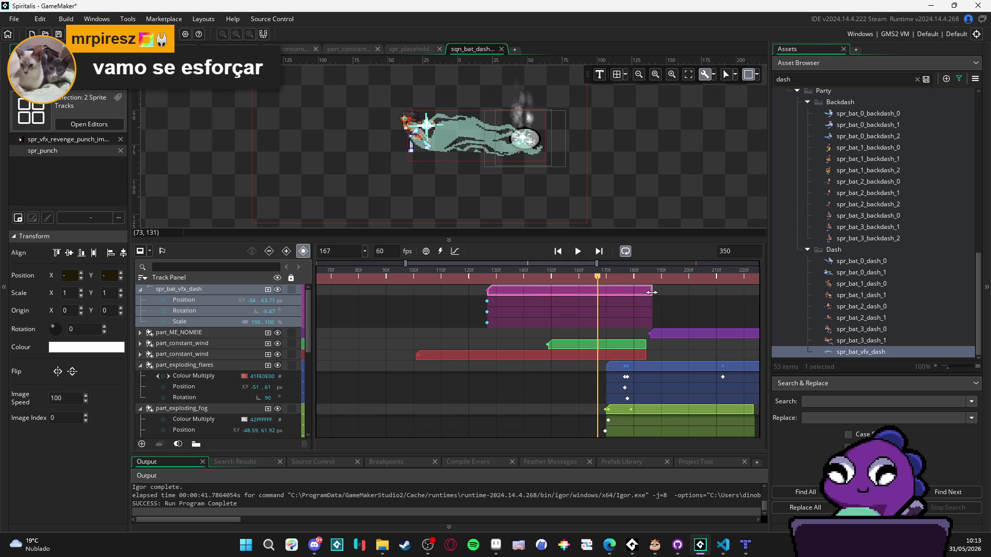
- Trim the dash clip's end to about frame 179 and scrub frames 166–178 to check
mouse_move(651, 293)
mouse_down()
mouse_move(540, 293)
mouse_move(665, 291)
mouse_move(632, 290)
mouse_up()
click(632, 291)
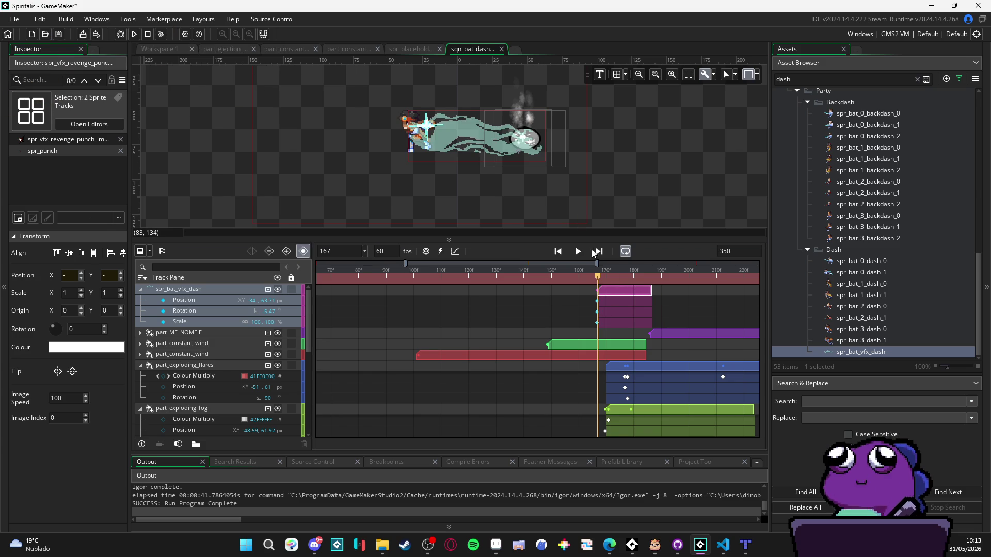
drag(598, 278, 634, 282)
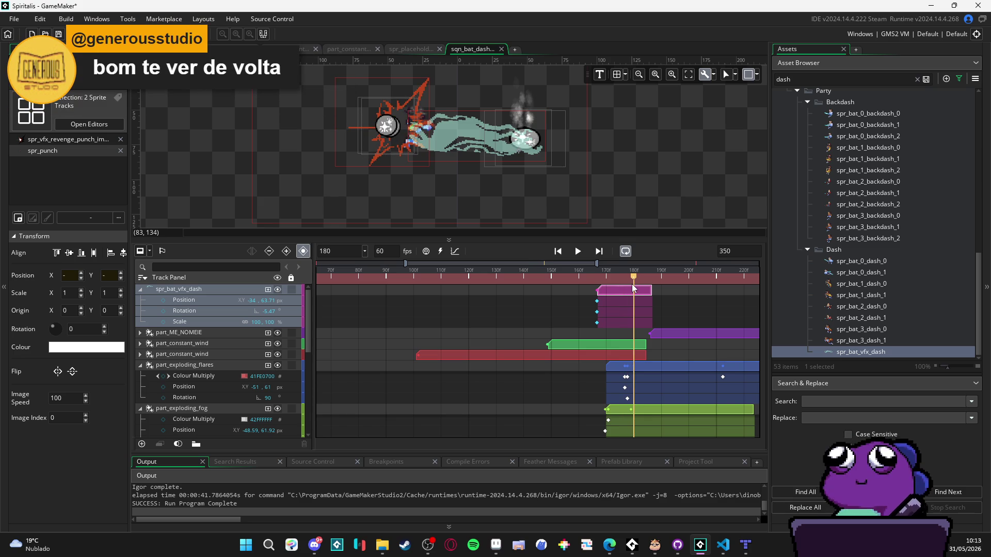
mouse_move(652, 289)
mouse_down()
mouse_move(625, 291)
mouse_move(634, 292)
mouse_move(626, 278)
mouse_move(583, 271)
mouse_move(632, 279)
mouse_up()
drag(551, 170, 577, 175)
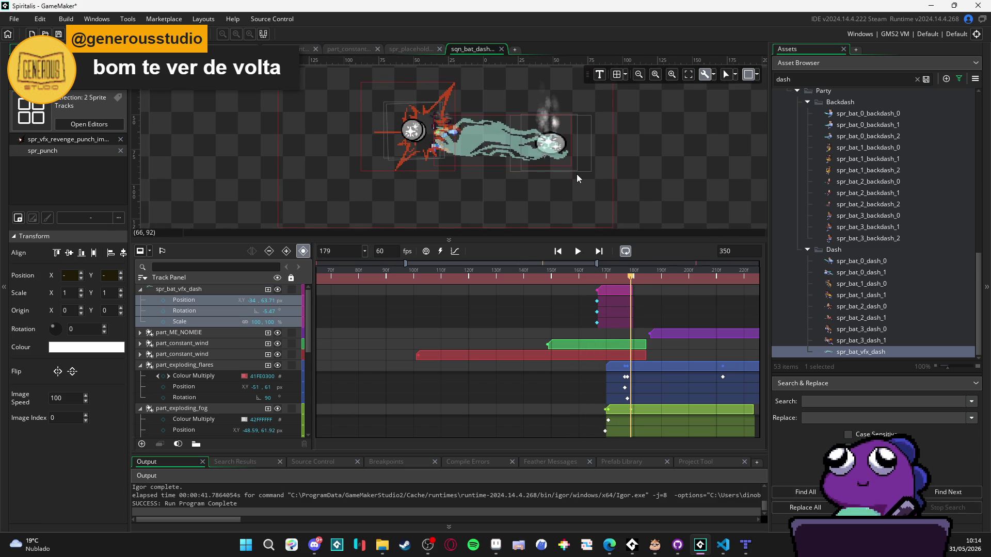
mouse_move(609, 279)
mouse_down()
mouse_move(575, 277)
mouse_move(626, 277)
mouse_move(630, 285)
mouse_move(596, 281)
mouse_move(633, 290)
mouse_move(338, 278)
mouse_up()
- Play the sequence to watch the punch and dash effects, then stop it and reposition the playhead
key(space)
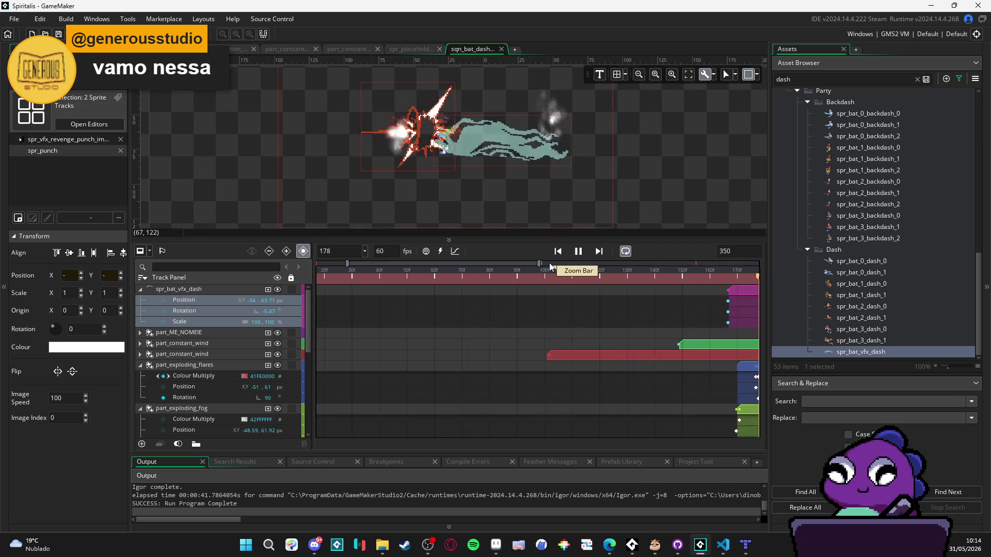
click(578, 251)
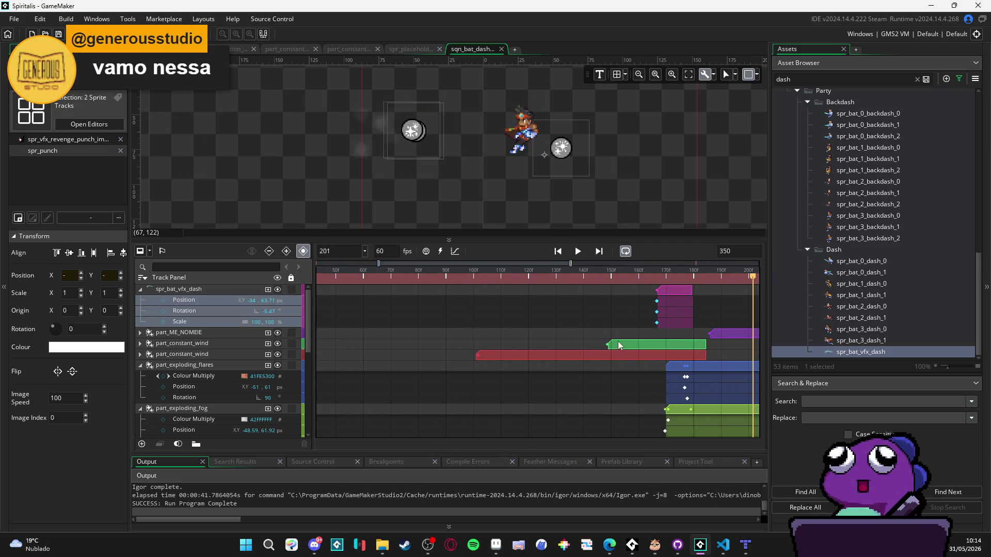
mouse_move(724, 273)
mouse_down()
mouse_move(277, 291)
mouse_move(769, 294)
mouse_move(314, 299)
mouse_move(711, 305)
mouse_move(373, 316)
mouse_move(398, 318)
mouse_move(388, 308)
mouse_up()
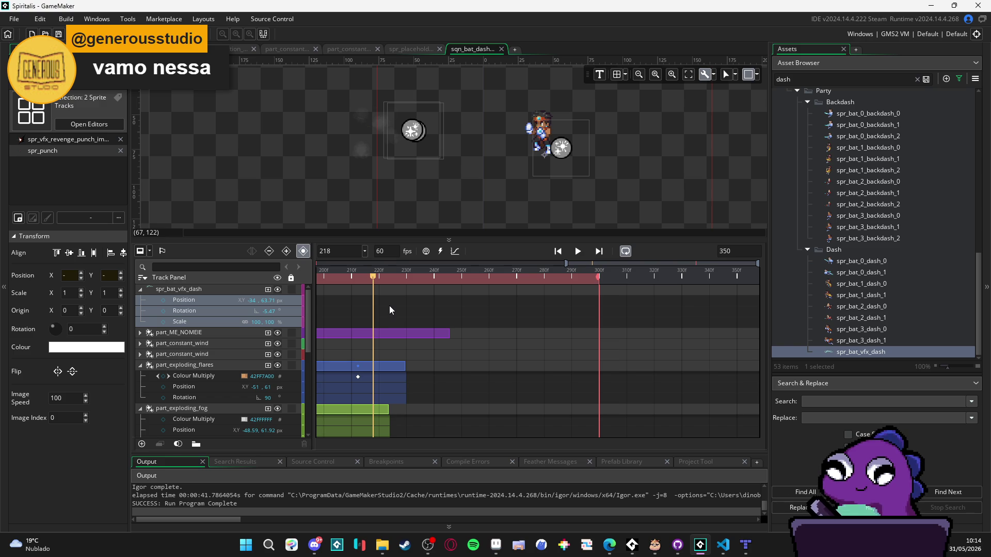
- Pull the ends of the part_ME_NOMEIE, flares and fog particle clips back to frame 218
drag(449, 333, 375, 331)
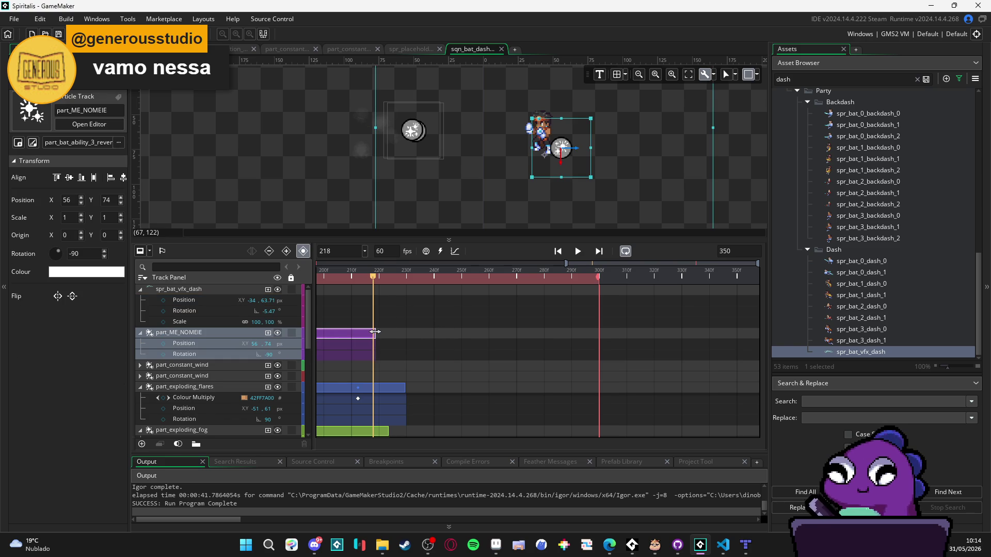
click(402, 391)
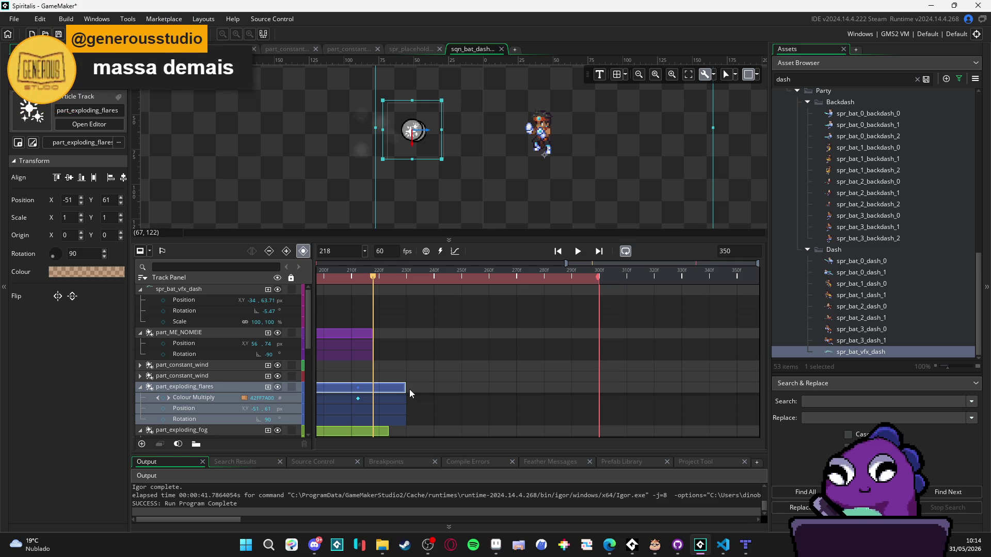
drag(406, 388, 373, 383)
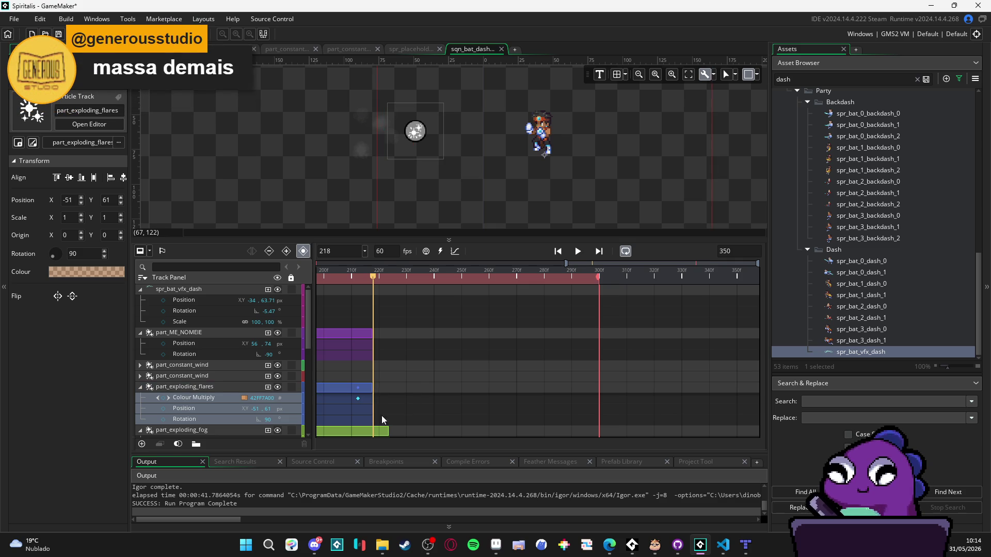
click(386, 432)
drag(382, 431, 370, 429)
click(439, 404)
scroll(440, 404, down, 3)
scroll(440, 404, up, 3)
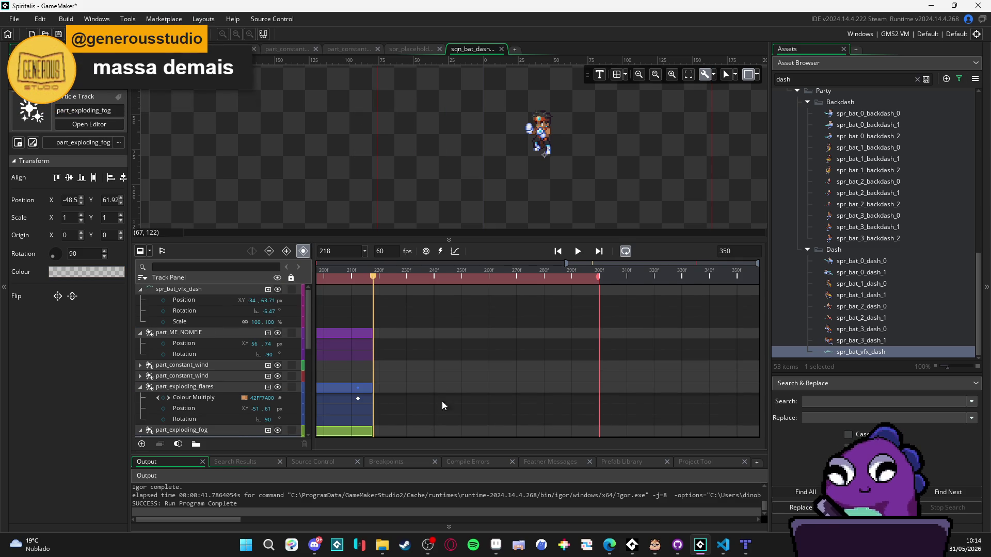
scroll(419, 401, left, 3)
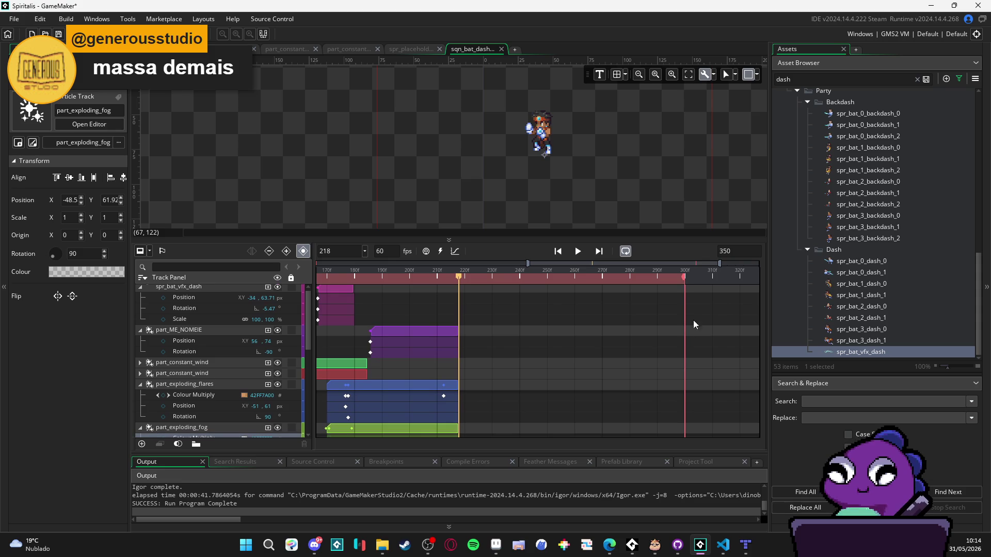
- Set the sequence length to 218 frames and return the playhead to the start
key(ctrl+a)
text(2)
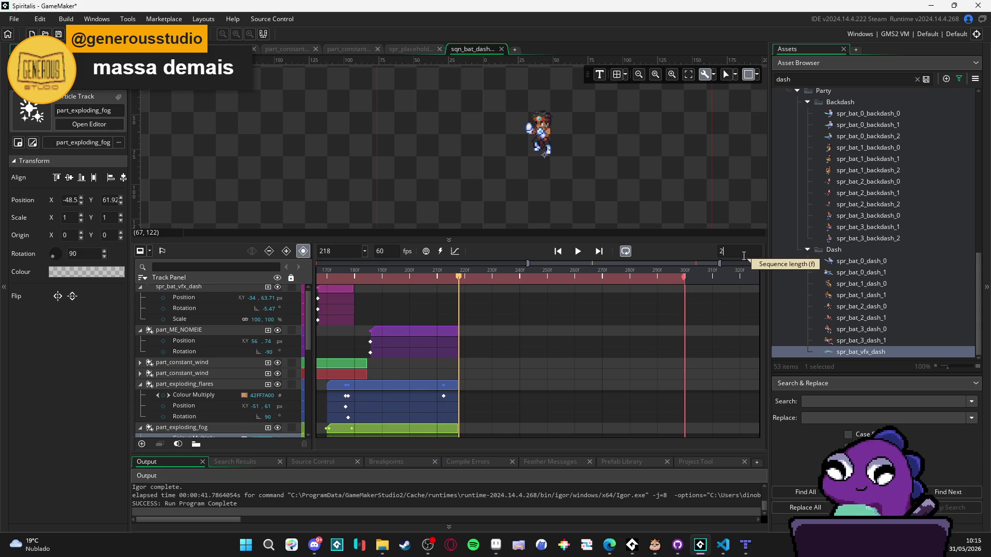
key(Return)
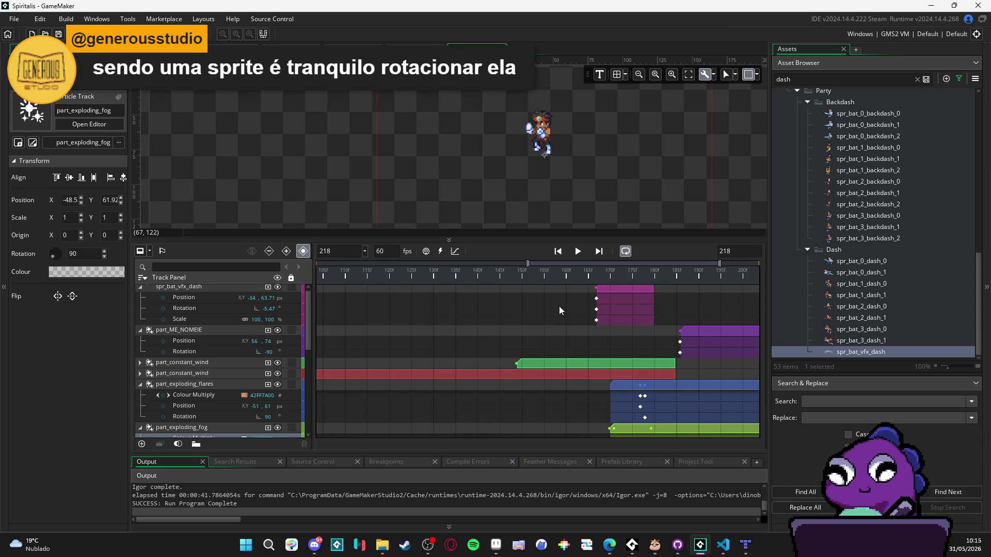
scroll(559, 310, up, 1)
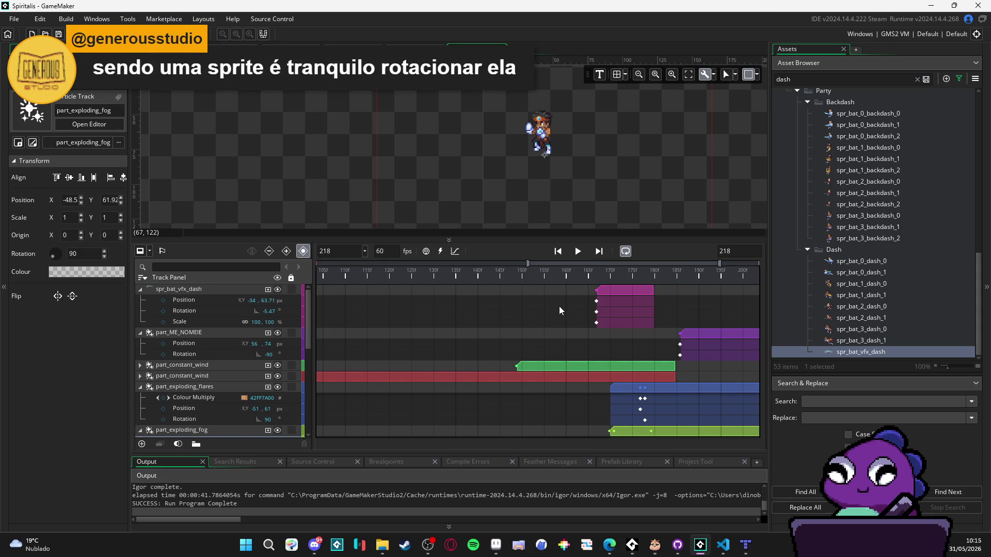
click(586, 280)
key(Home)
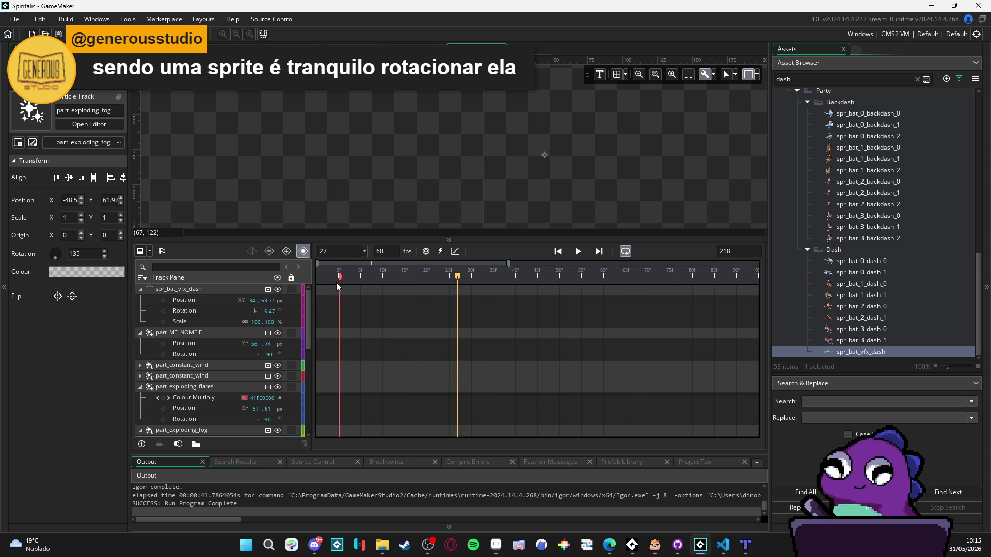
- Scrub the 218-frame timeline, play from frame 189 to check effects, then collapse part_ME_NOMEIE
drag(340, 279, 918, 282)
mouse_move(382, 281)
mouse_down()
mouse_move(298, 284)
mouse_move(373, 288)
mouse_move(345, 288)
mouse_up()
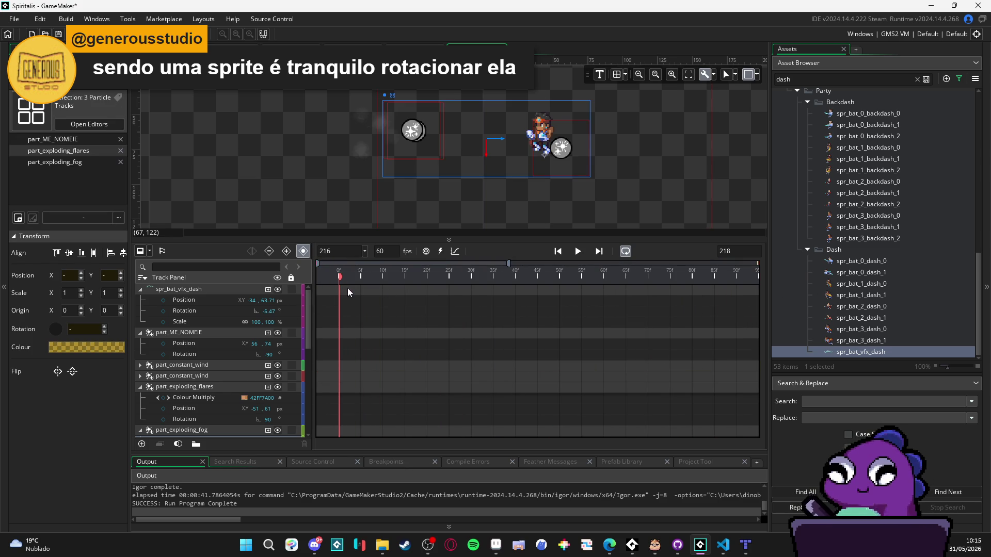
mouse_move(580, 281)
mouse_down()
mouse_move(597, 277)
mouse_move(427, 278)
mouse_up()
scroll(516, 310, right, 5)
click(609, 276)
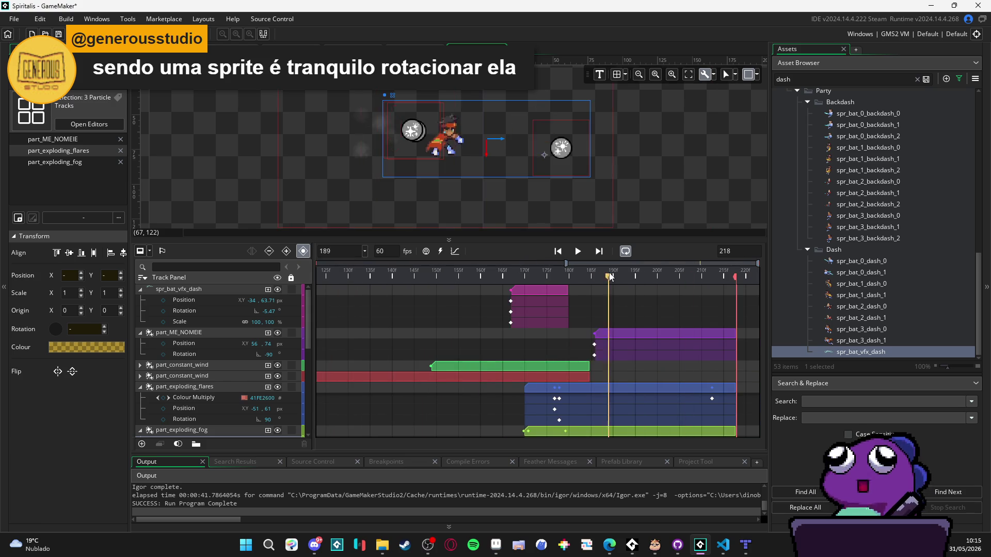
key(space)
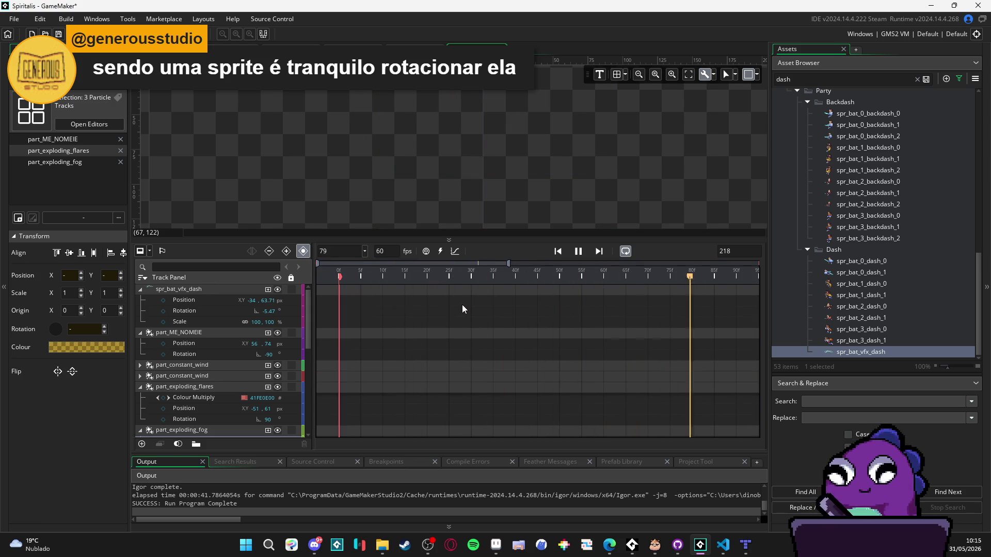
scroll(538, 322, down, 3)
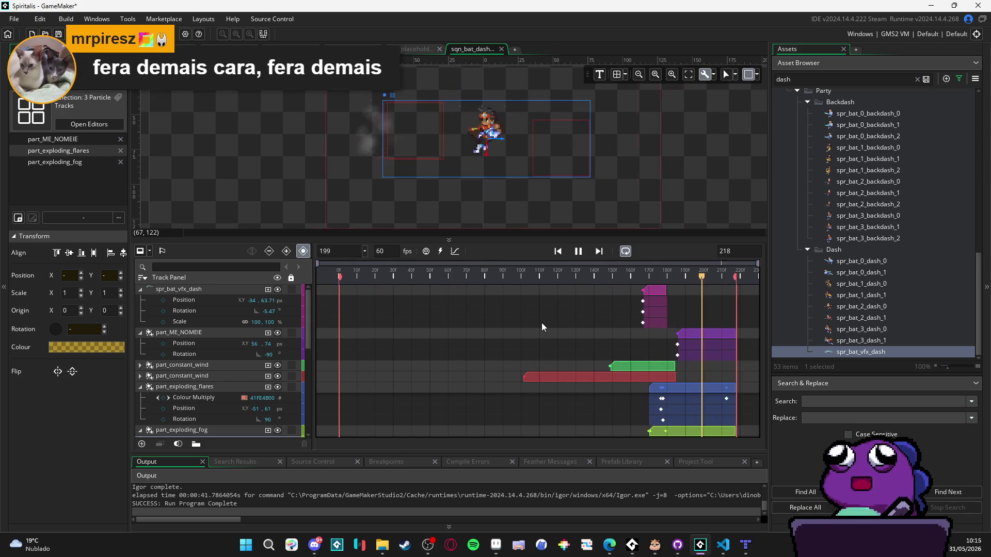
key(space)
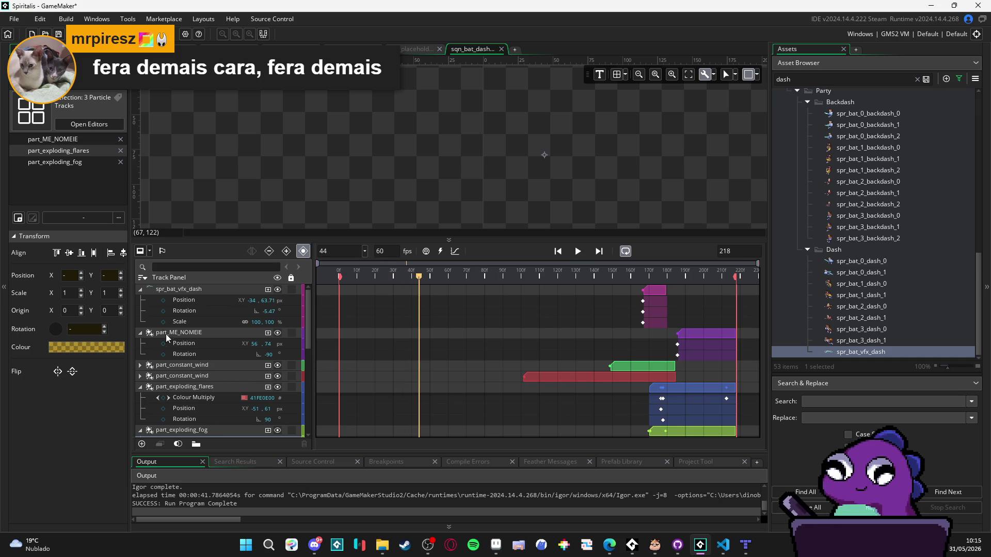
click(140, 332)
- Collapse the tracks from spr_bat_vfx_dash through obj_light and spr_punch down to spr_charging
click(142, 289)
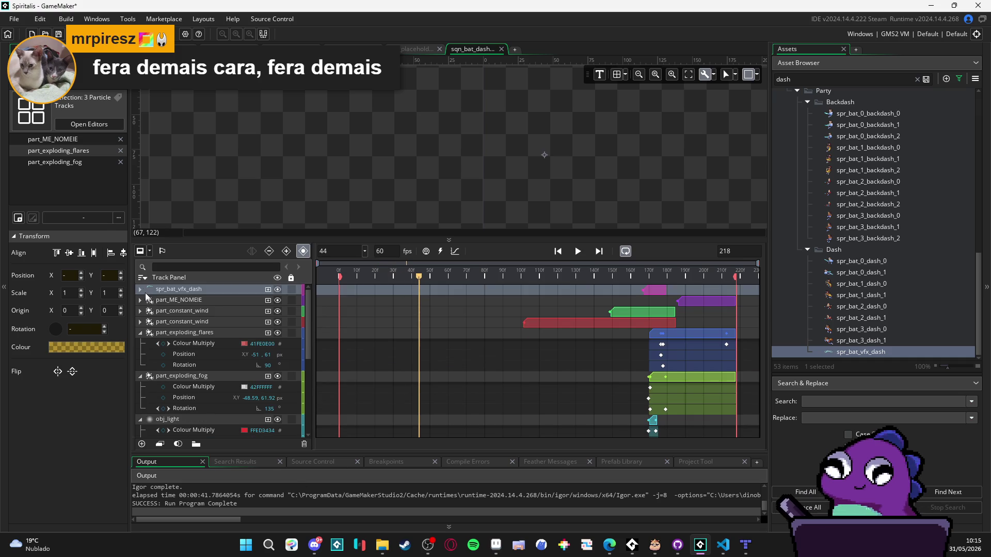
click(140, 332)
click(141, 343)
click(144, 354)
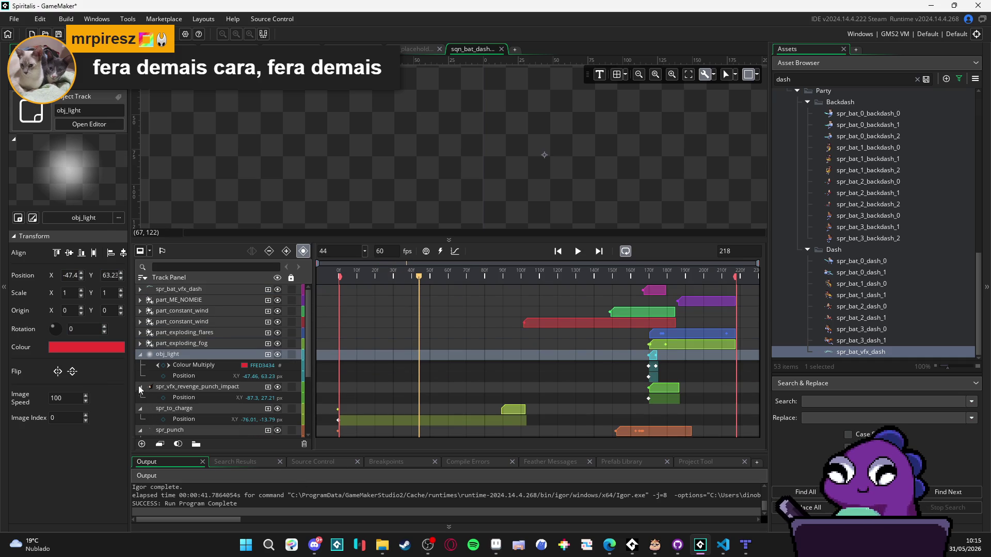
click(140, 354)
click(140, 366)
click(140, 377)
click(140, 387)
click(140, 397)
click(138, 407)
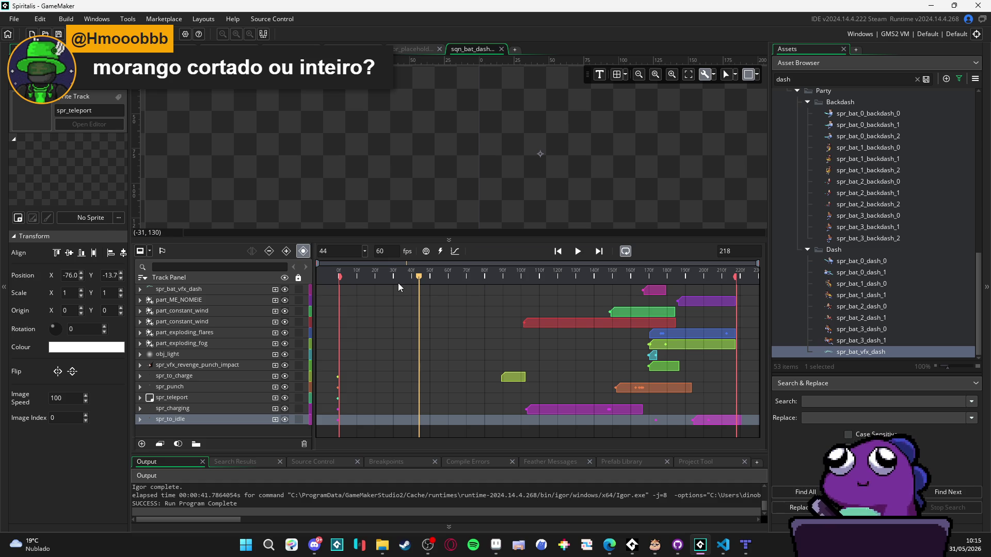
- Preview the punch, stop around frame 167, and expand spr_bat_vfx_dash's properties
key(space)
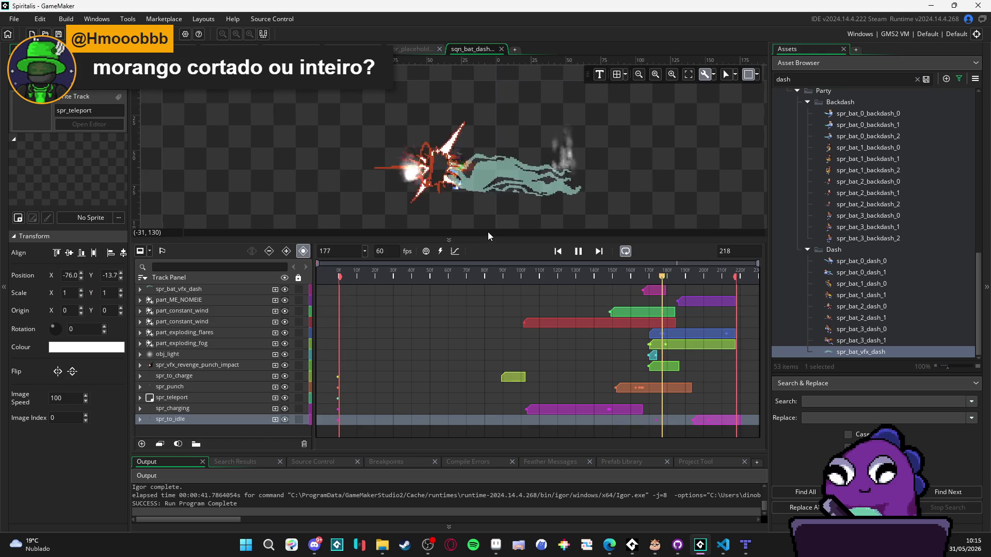
click(663, 279)
mouse_move(664, 279)
mouse_down()
mouse_move(627, 281)
mouse_move(645, 288)
mouse_up()
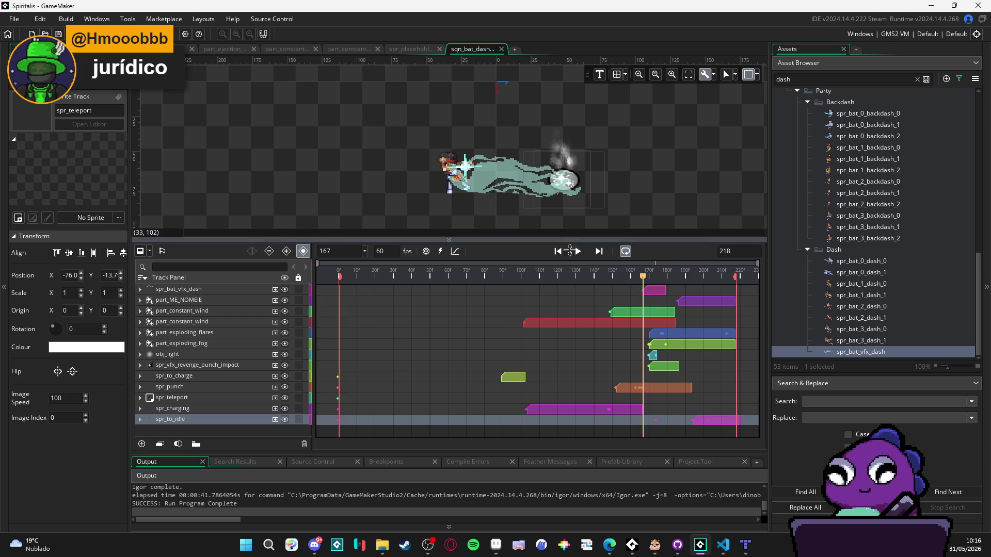
click(140, 289)
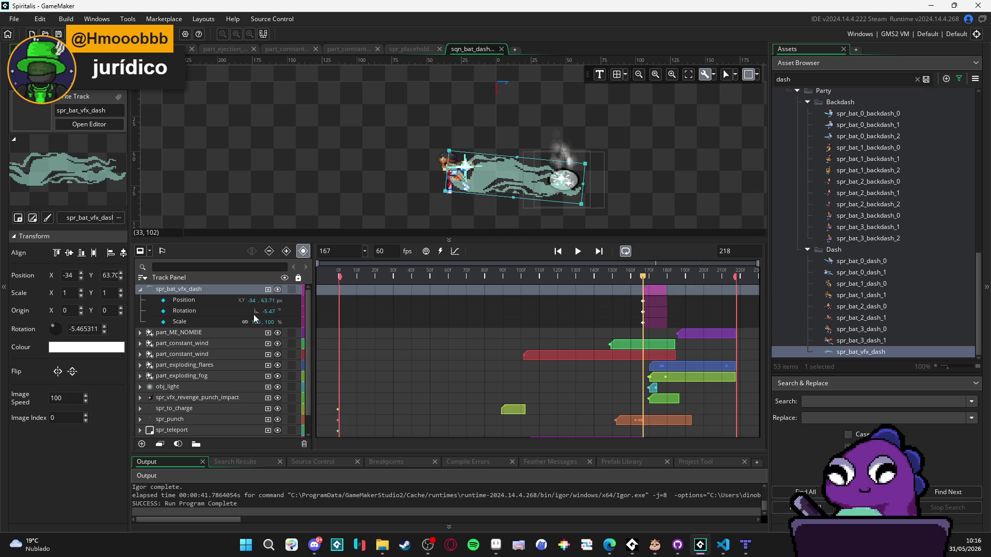
- Key spr_bat_vfx_dash's Scale X to 0 at frame 179, then scrub back to check
click(212, 324)
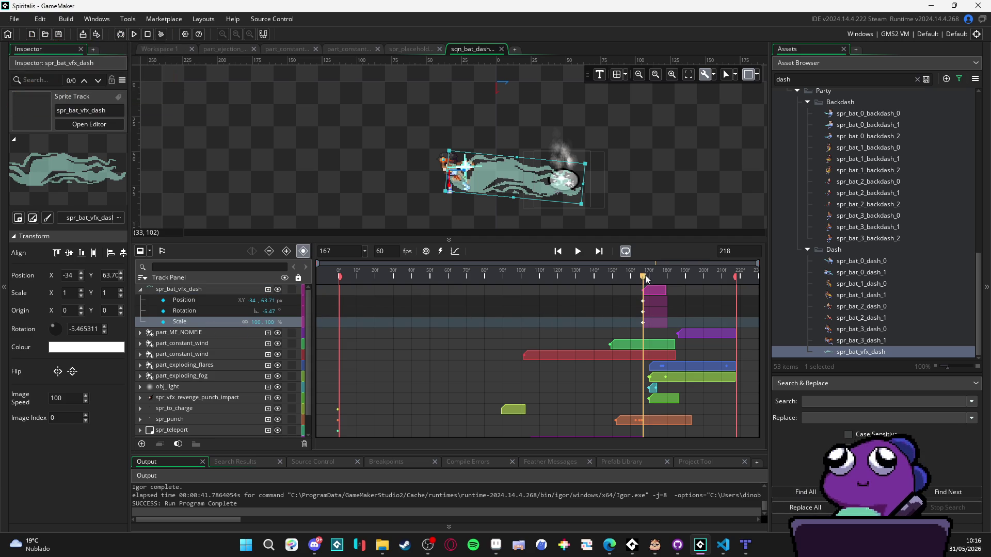
drag(643, 278, 666, 278)
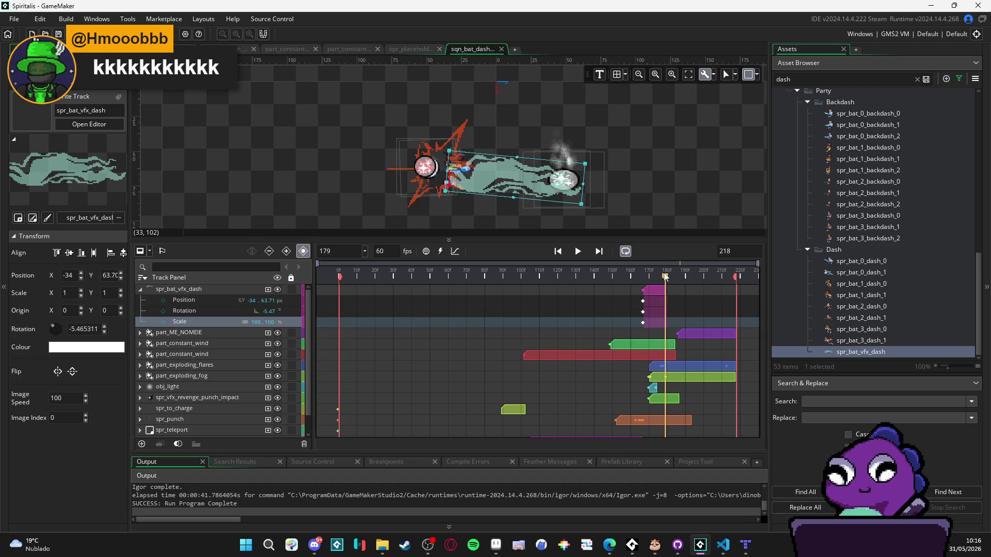
click(163, 322)
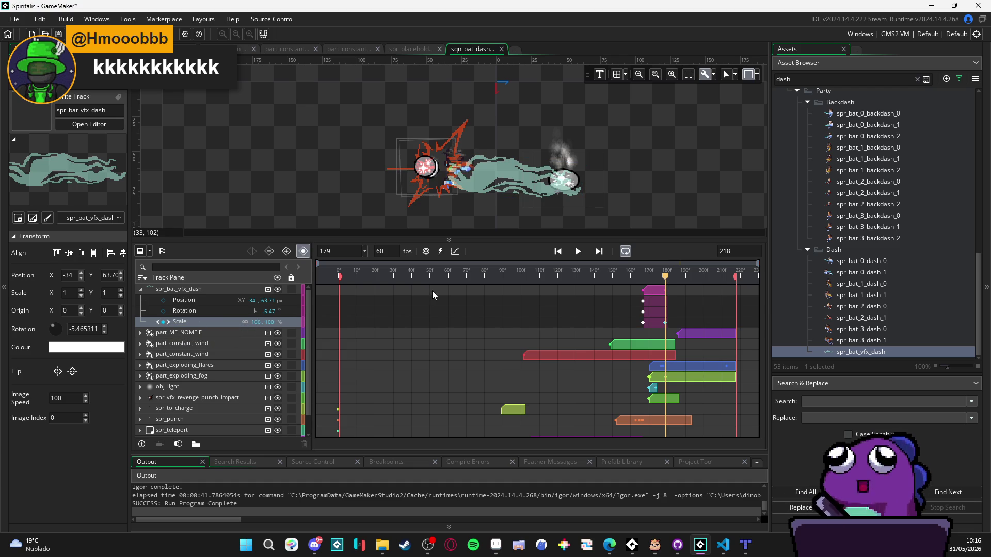
text(0)
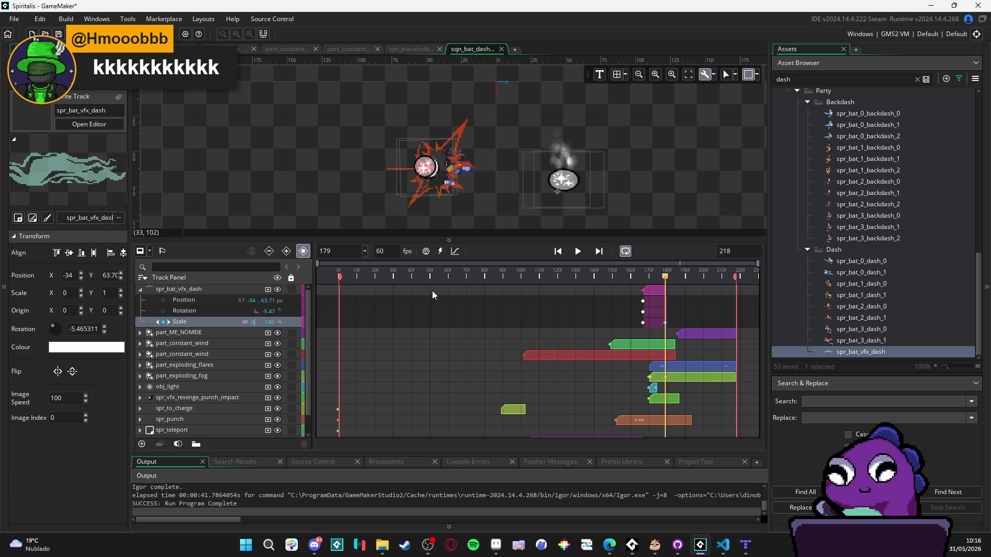
mouse_move(645, 273)
mouse_down()
mouse_move(670, 280)
mouse_move(297, 268)
mouse_up()
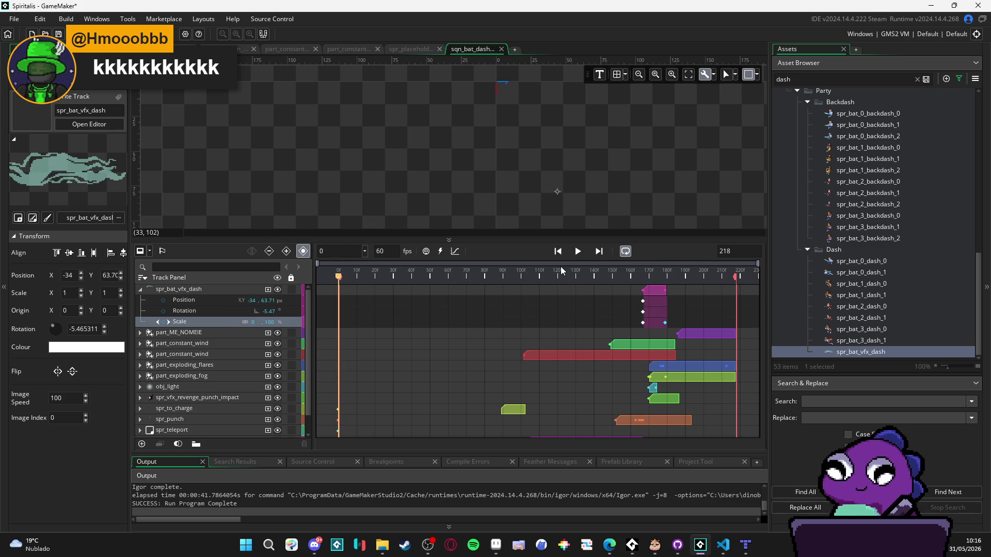
- Play the sequence, stop near frame 168, and switch the timeline to curve editing
click(578, 252)
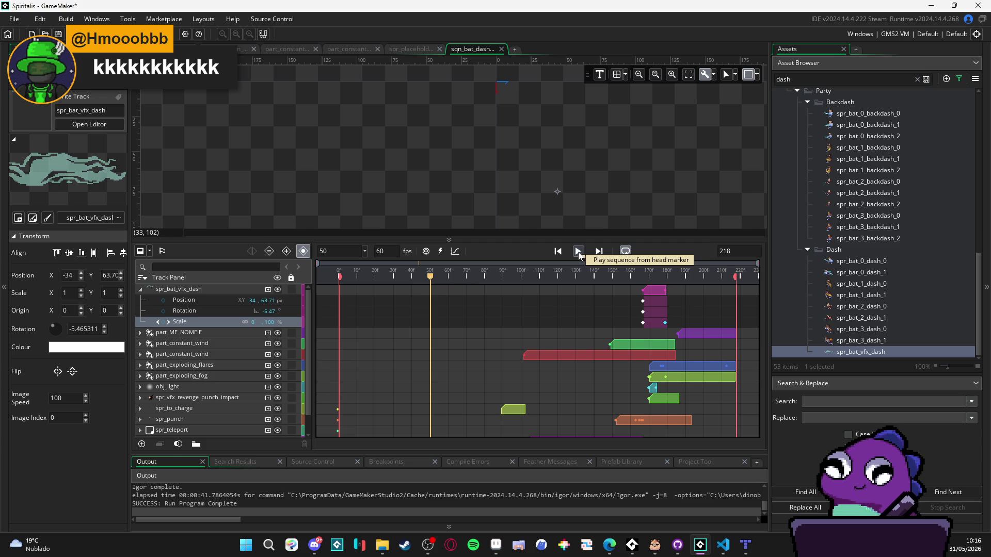
click(578, 251)
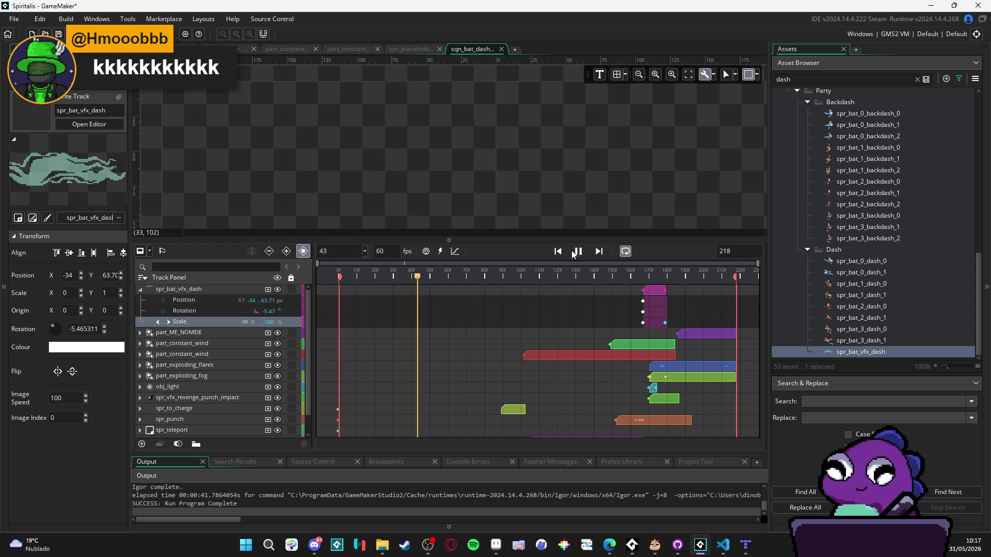
click(576, 251)
drag(639, 277, 644, 279)
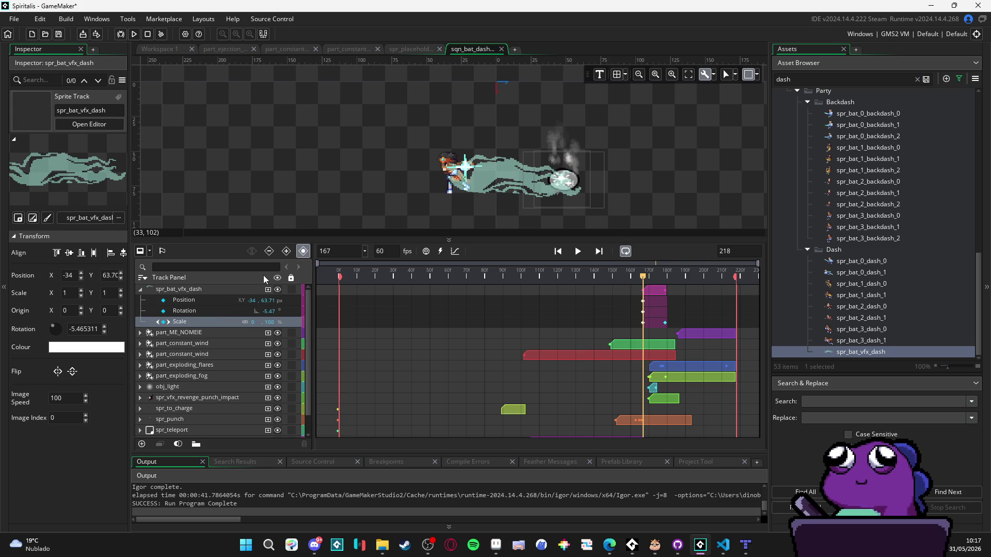
click(455, 251)
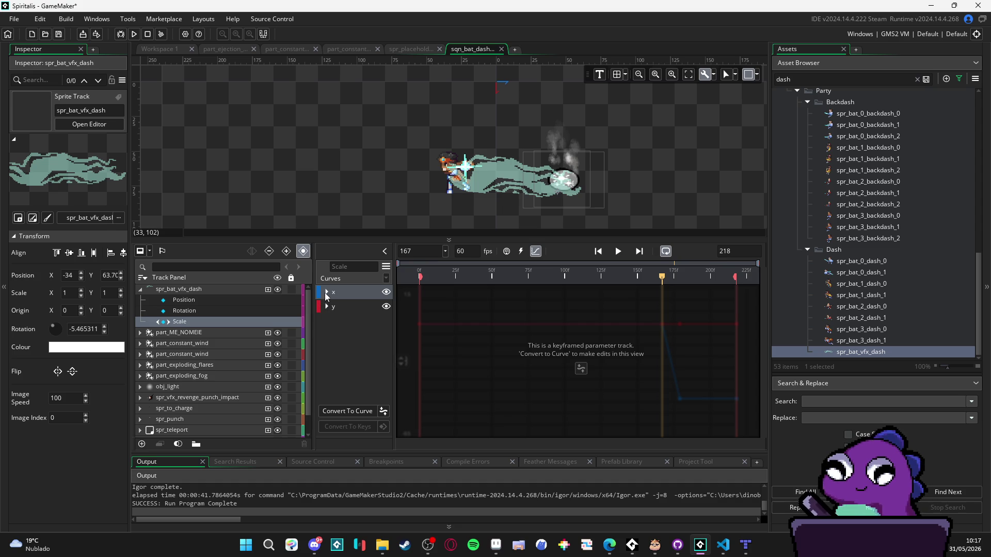
- Convert Scale to curves and give the x channel's second key a Bezier Back ease
click(347, 410)
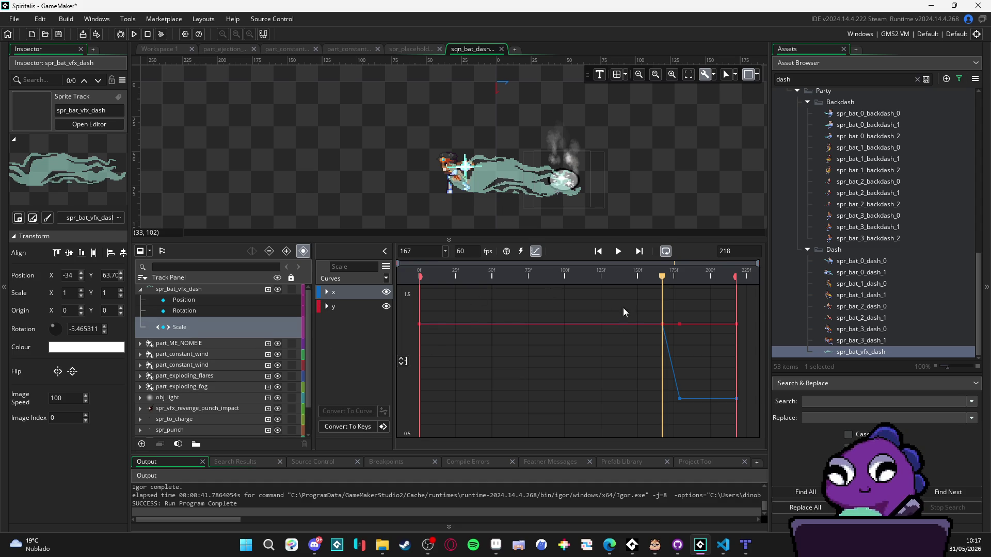
click(327, 292)
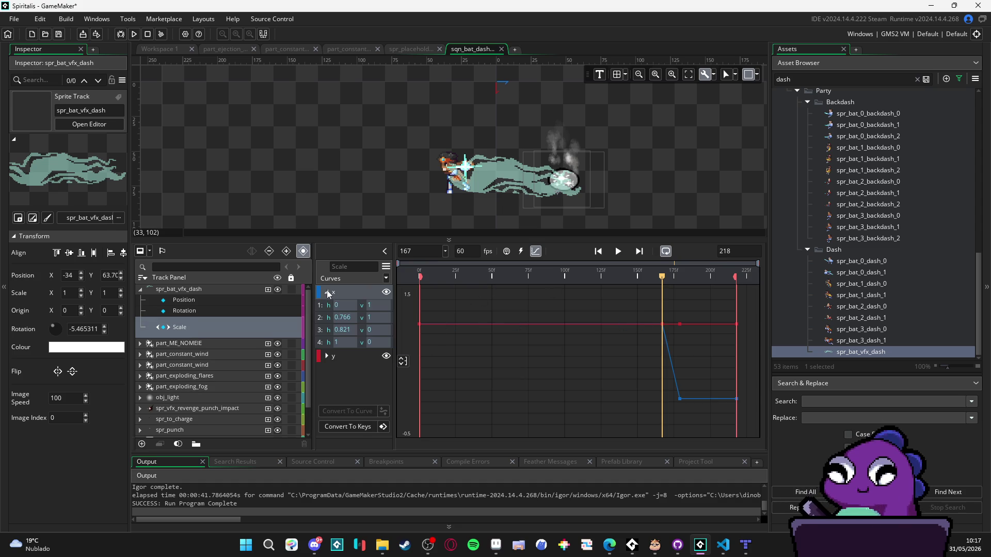
click(321, 317)
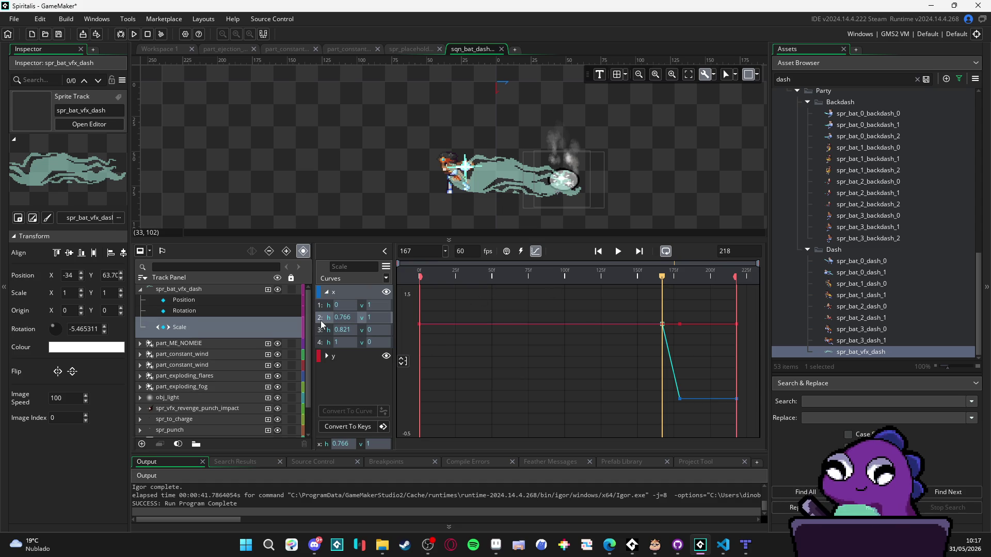
click(386, 279)
click(413, 207)
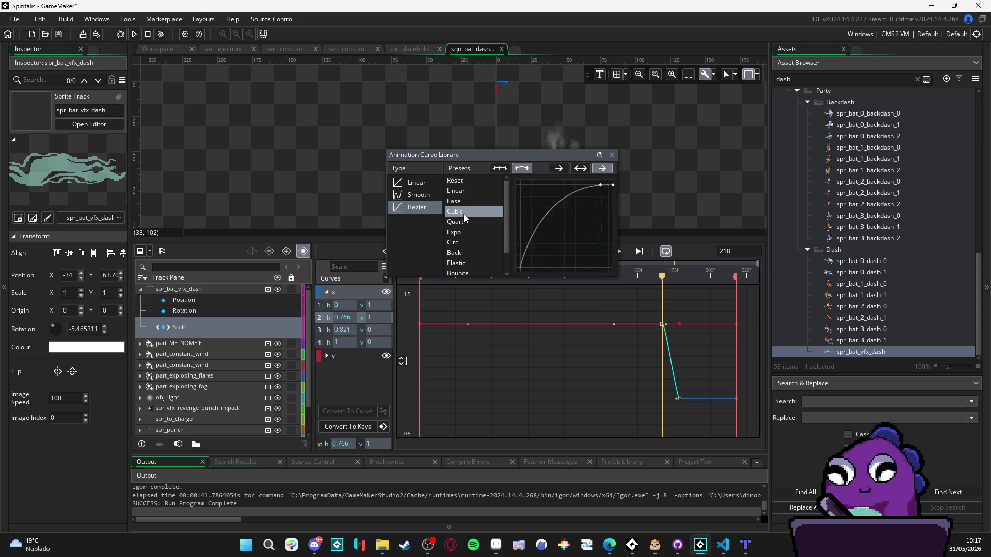
click(461, 231)
click(453, 242)
click(454, 253)
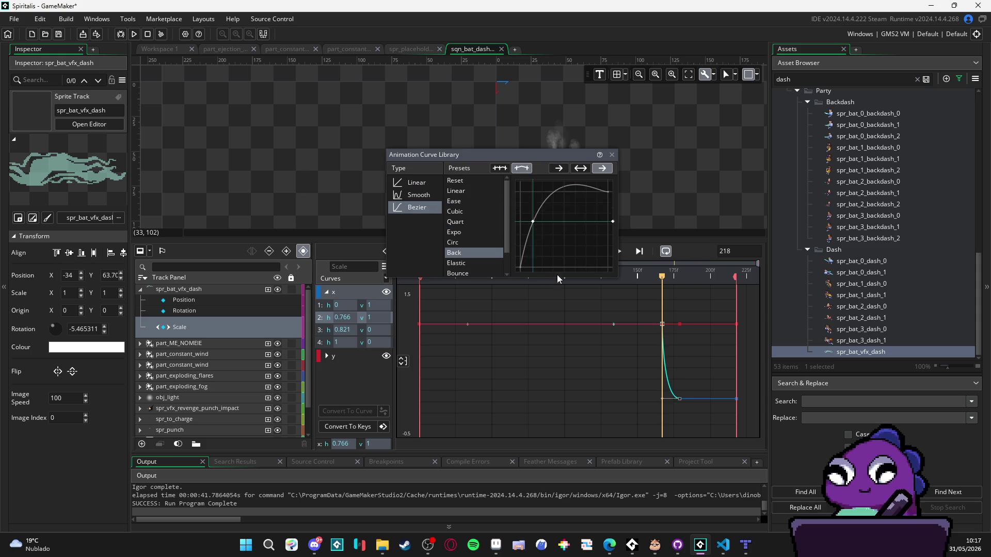
- Return to the dopesheet, rewind to frame 0 and play the eased scale
click(685, 278)
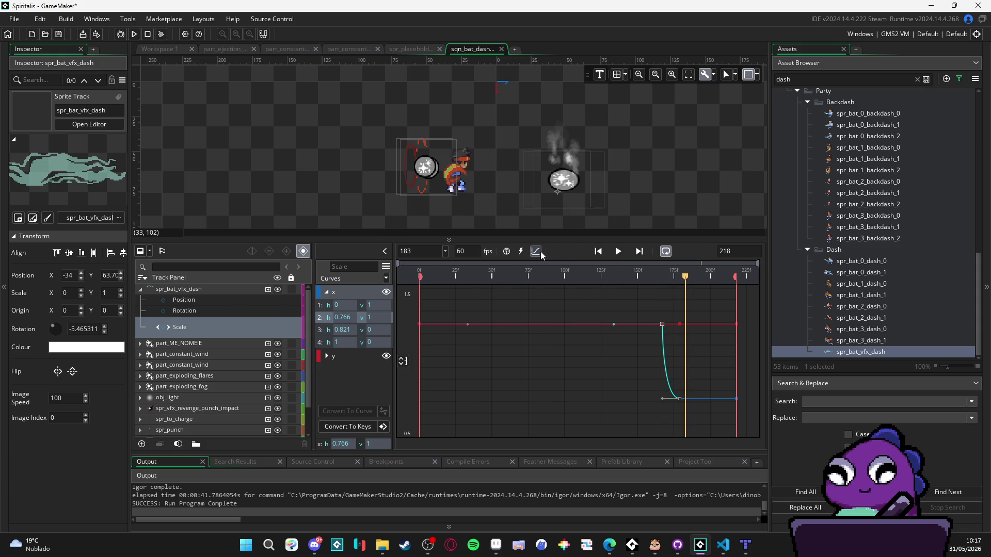
click(540, 251)
drag(590, 283, 264, 267)
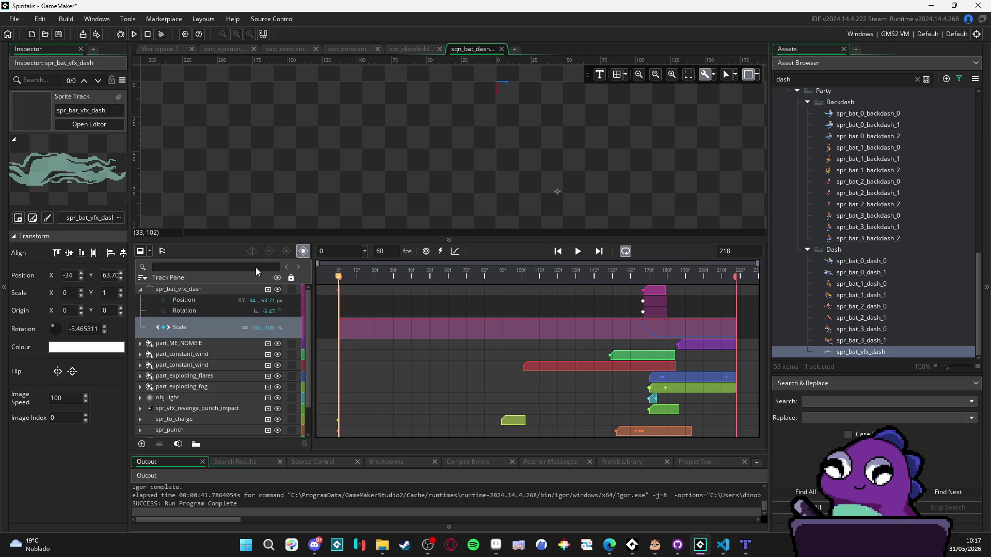
click(580, 255)
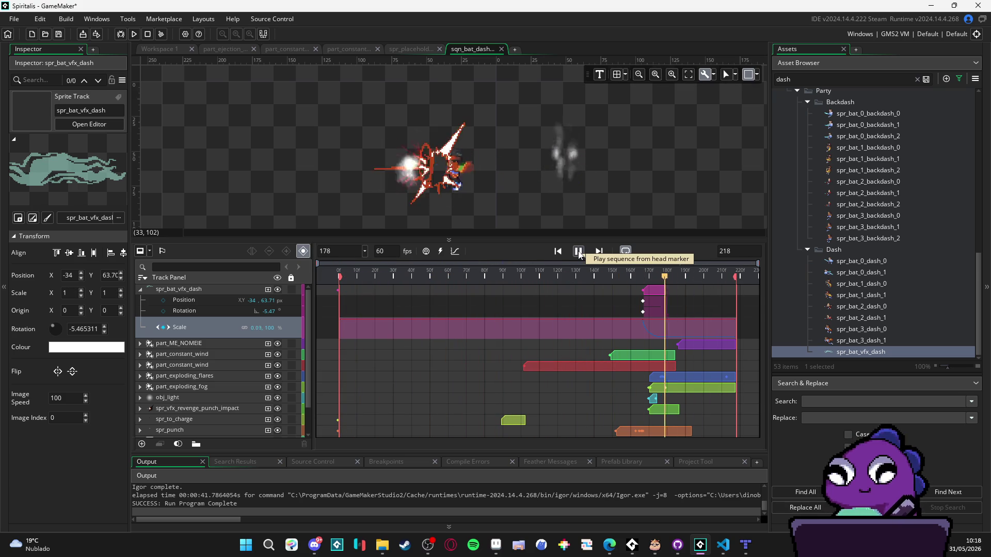
- Pause playback, jump to frame 167, and reopen the Scale curve graph
click(579, 252)
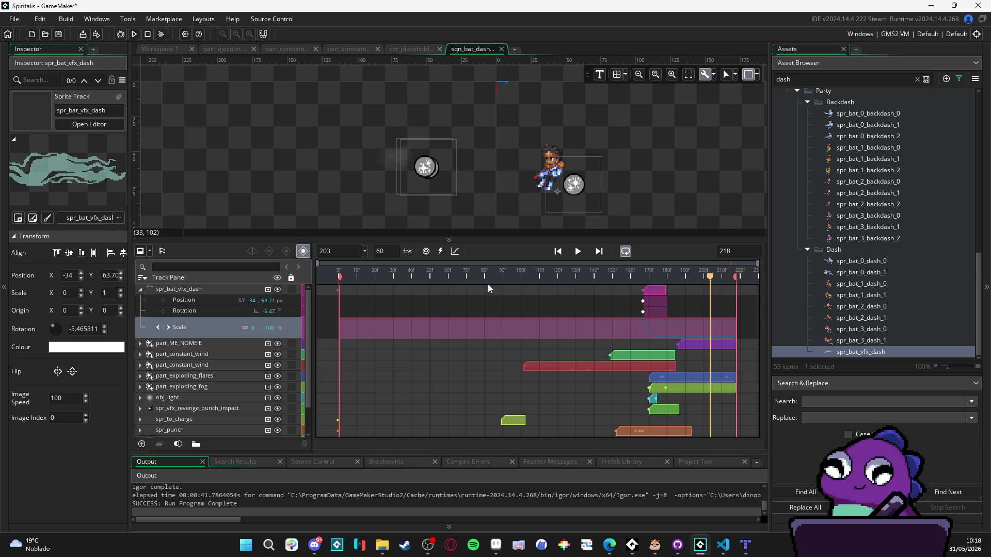
click(643, 281)
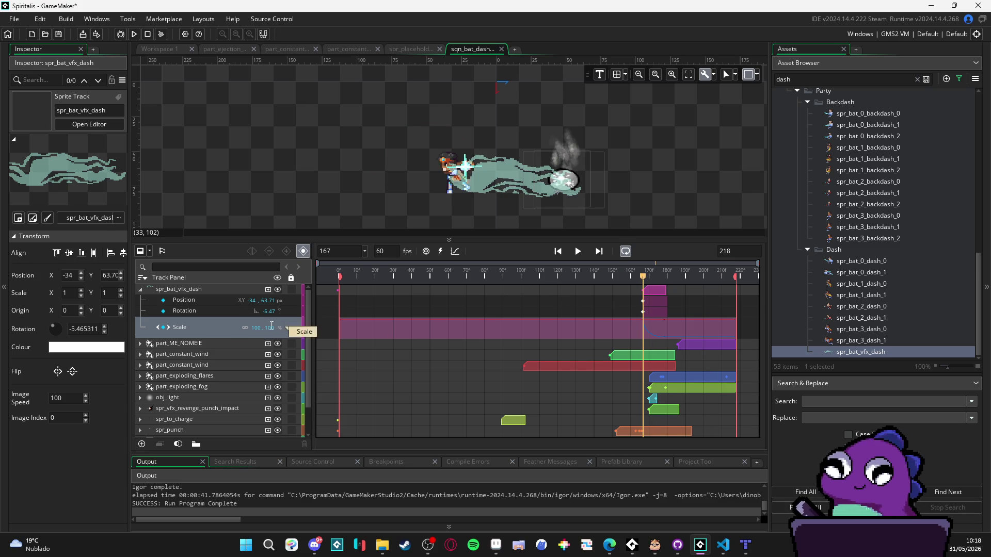
click(454, 251)
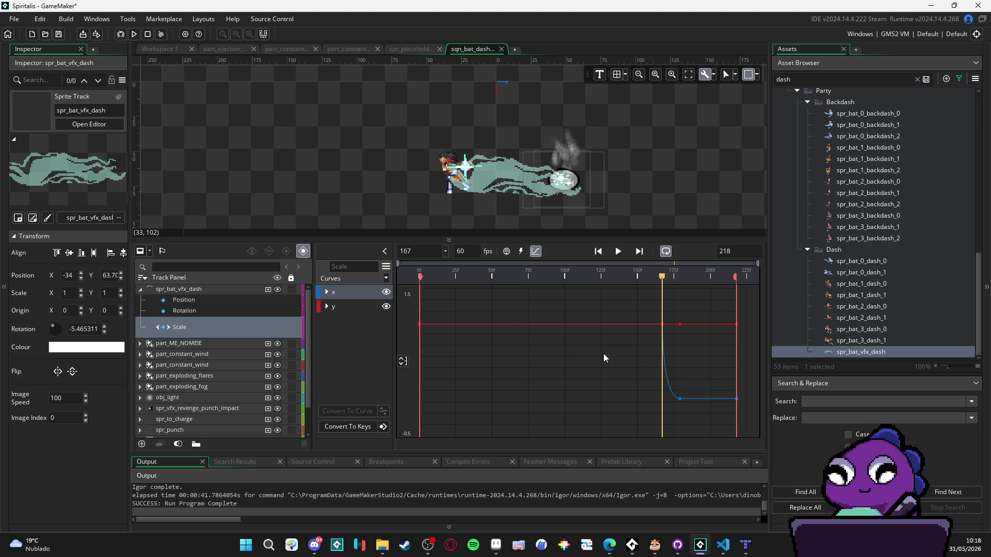
- Move the y Scale channel's third key to position 0.766
click(326, 308)
click(324, 322)
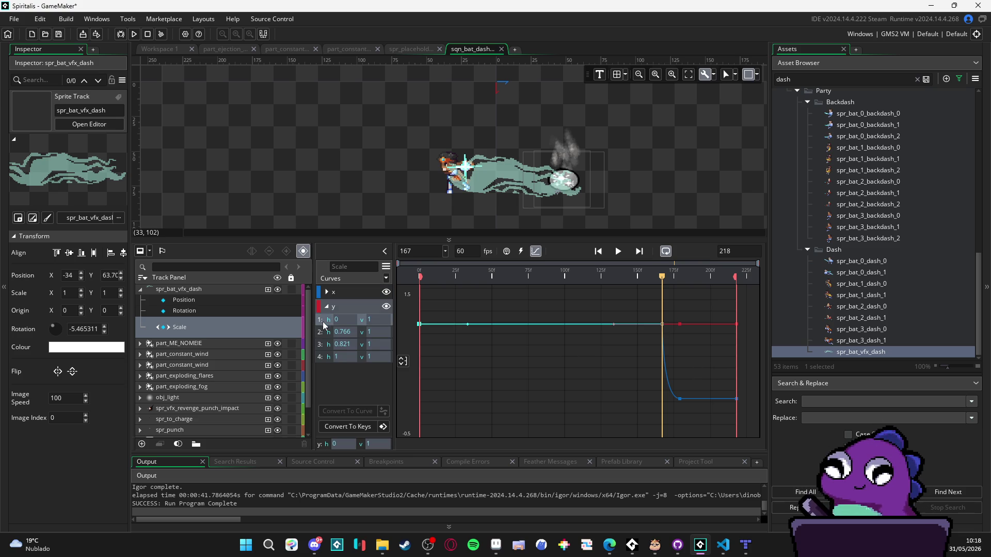
click(327, 333)
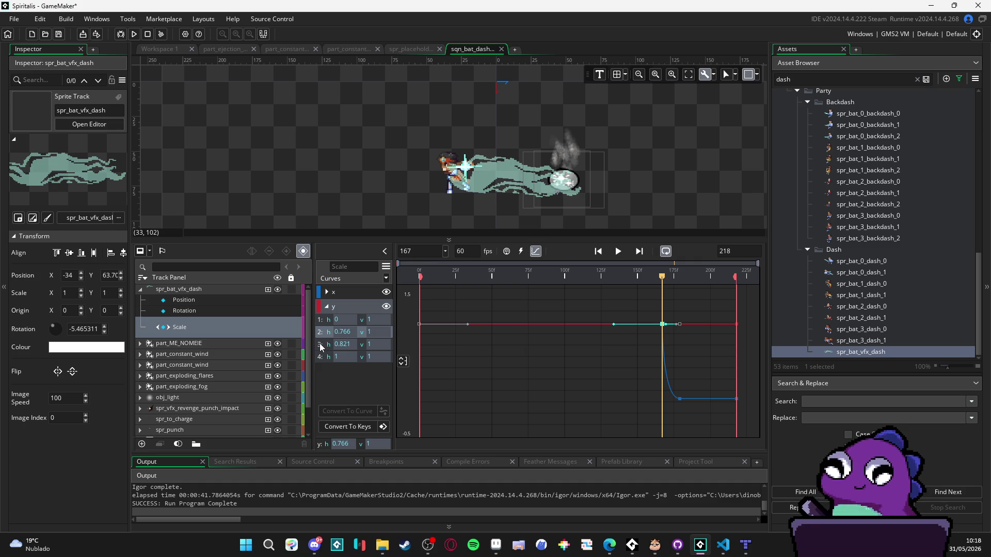
click(321, 345)
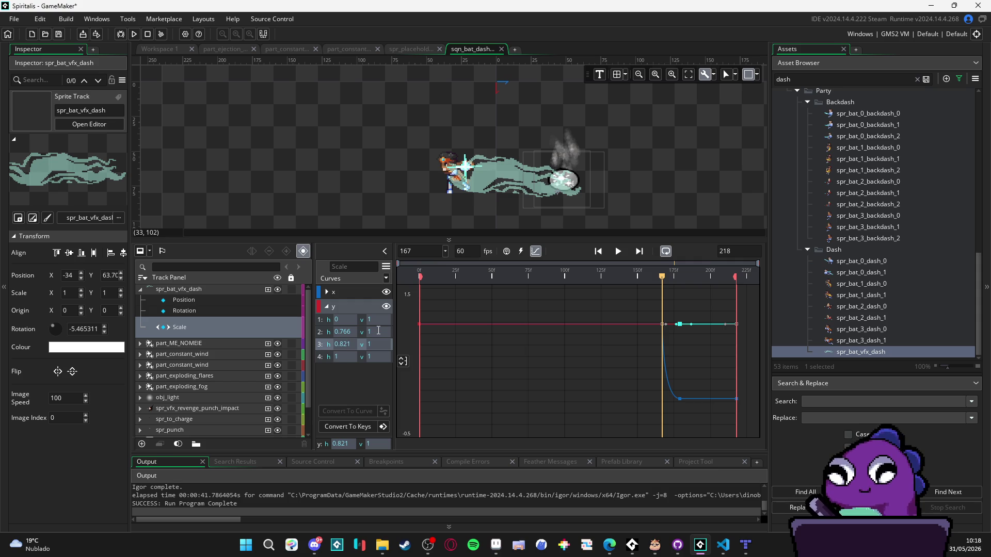
text(0.766)
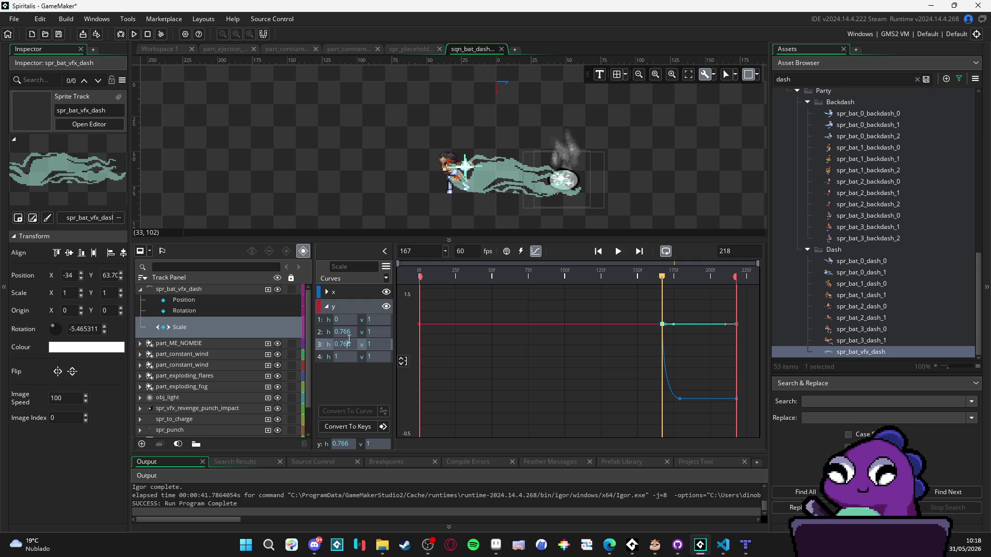
text(0)
key(Return)
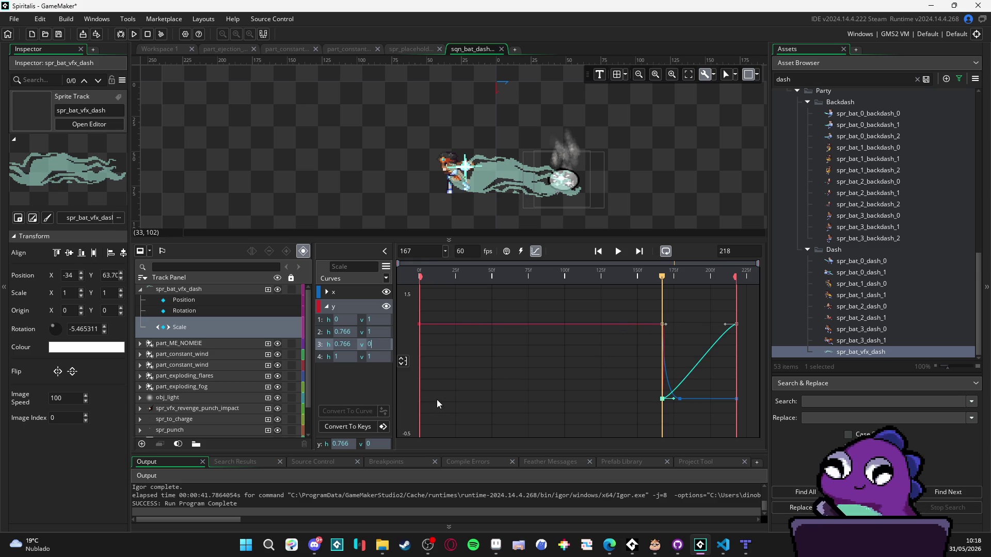
- Keep the third key's y value at 1 and begin converting Scale back to keys
click(376, 358)
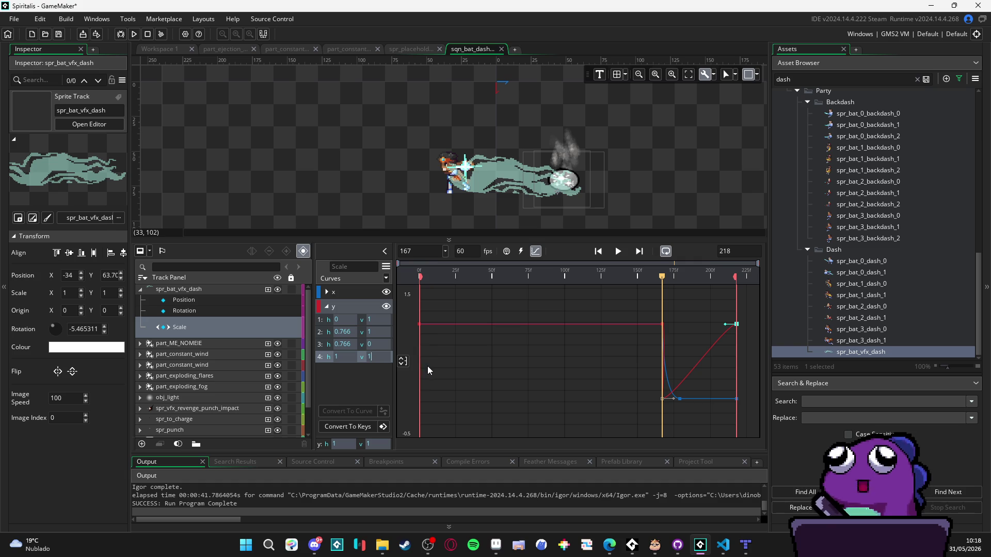
click(377, 346)
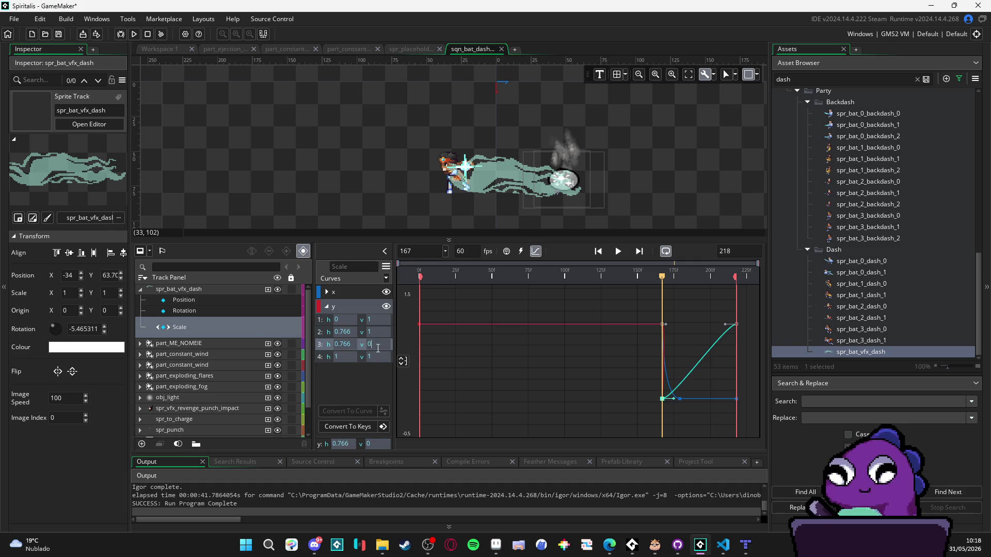
text(1)
click(371, 332)
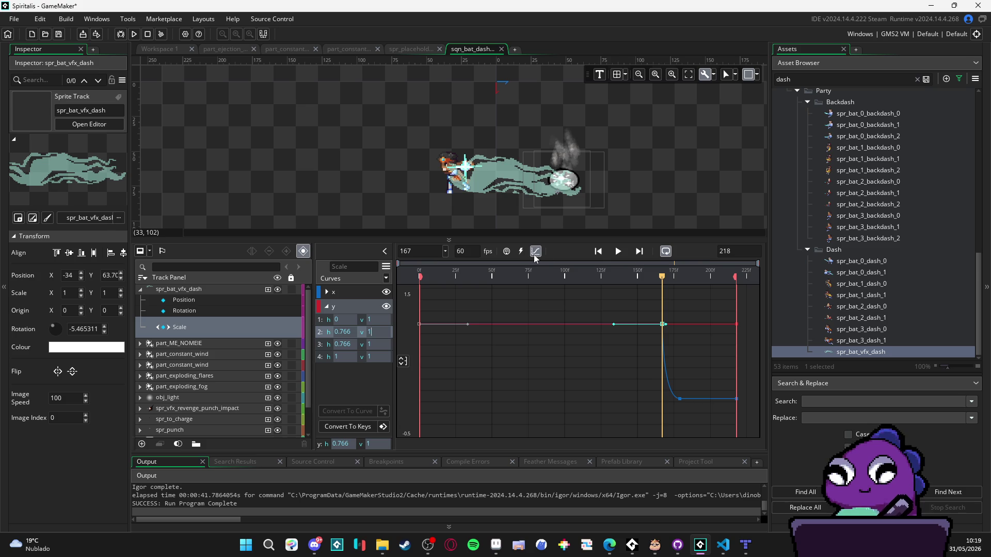
click(366, 428)
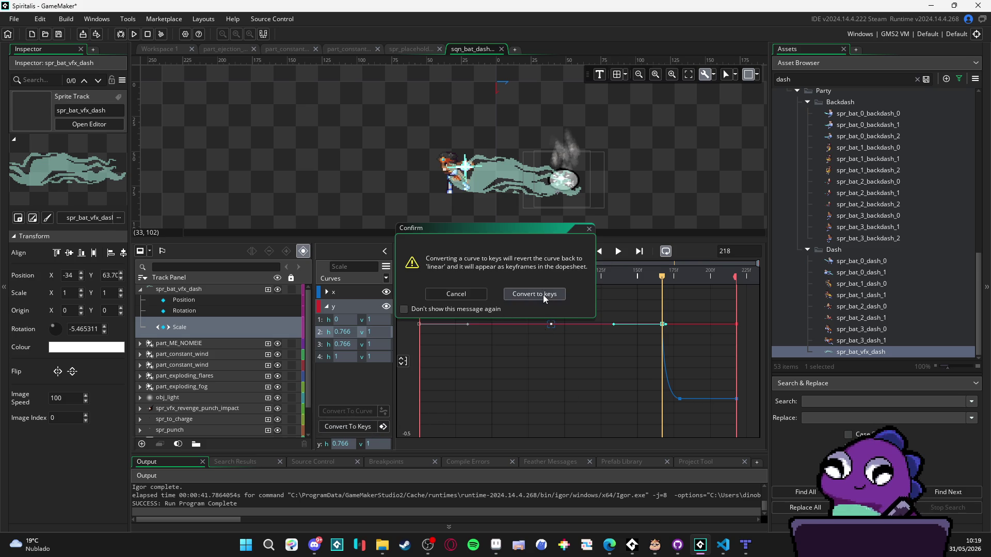
click(540, 296)
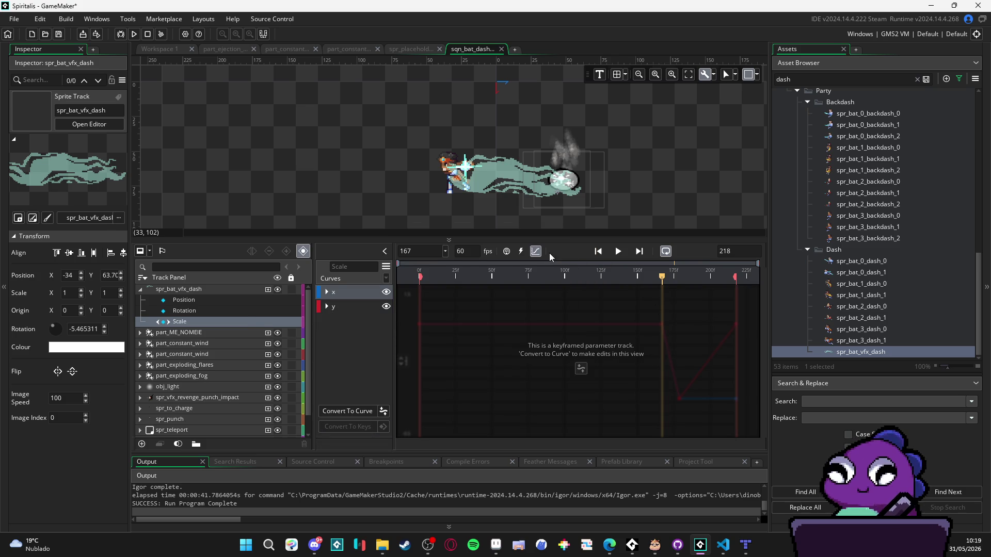
click(536, 251)
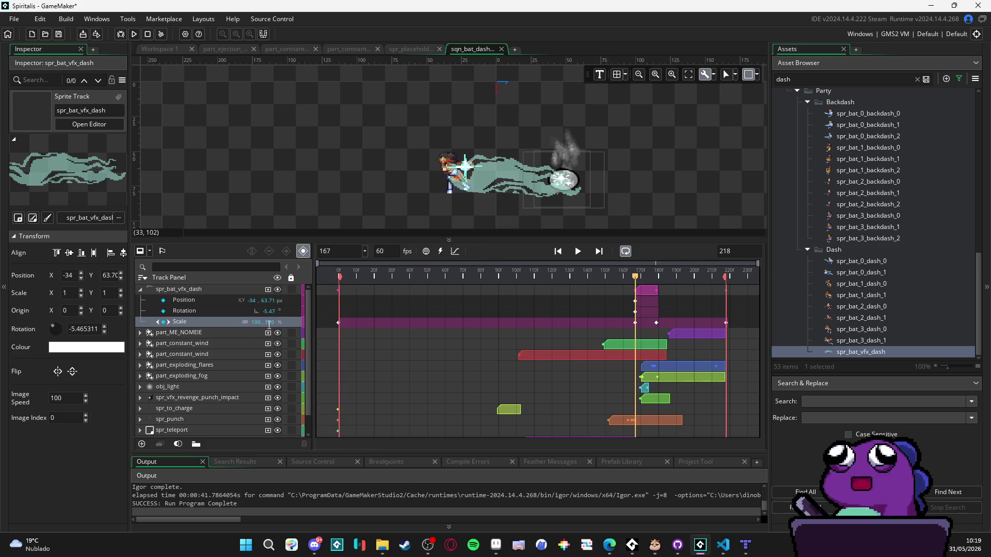
mouse_move(635, 278)
mouse_down()
mouse_move(665, 277)
mouse_move(639, 276)
mouse_move(657, 277)
mouse_move(665, 260)
mouse_move(336, 260)
mouse_up()
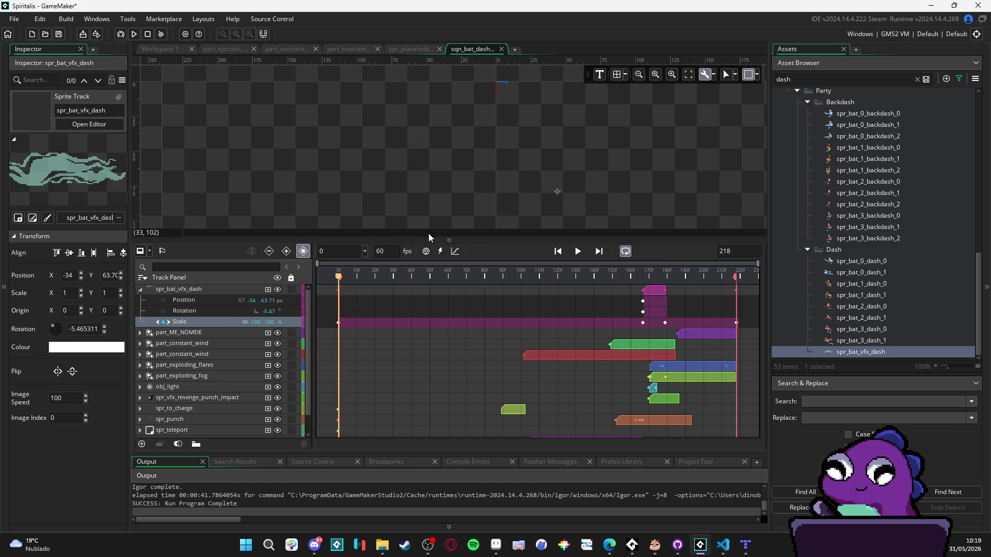
click(578, 252)
click(577, 251)
click(577, 251)
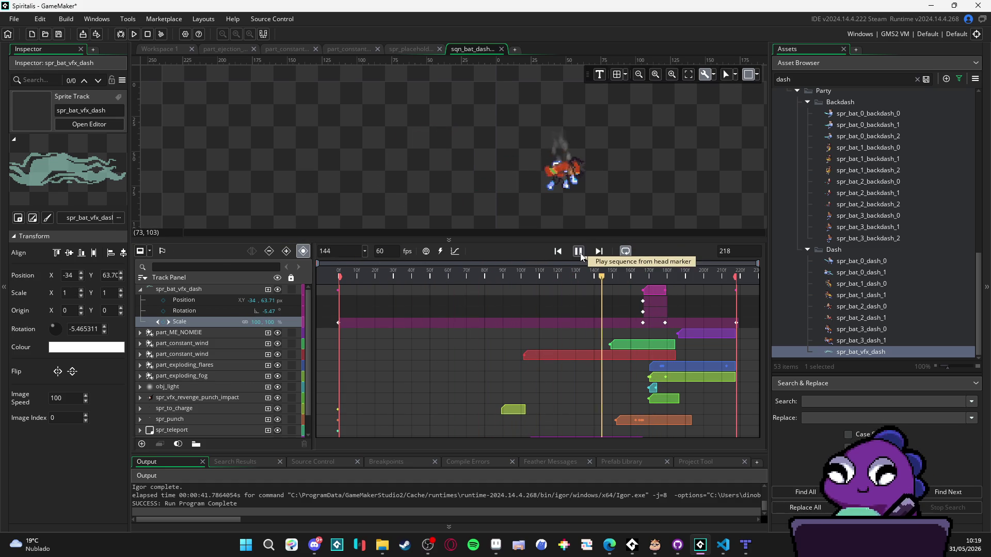
mouse_move(636, 281)
mouse_down()
mouse_move(656, 275)
mouse_move(644, 279)
mouse_up()
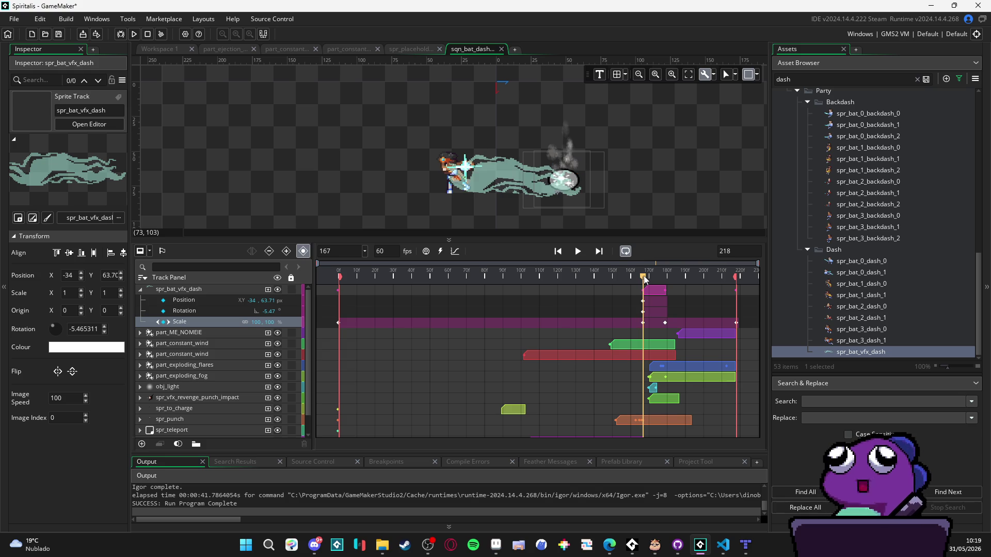
mouse_move(644, 279)
mouse_down()
mouse_move(657, 277)
mouse_move(645, 277)
mouse_up()
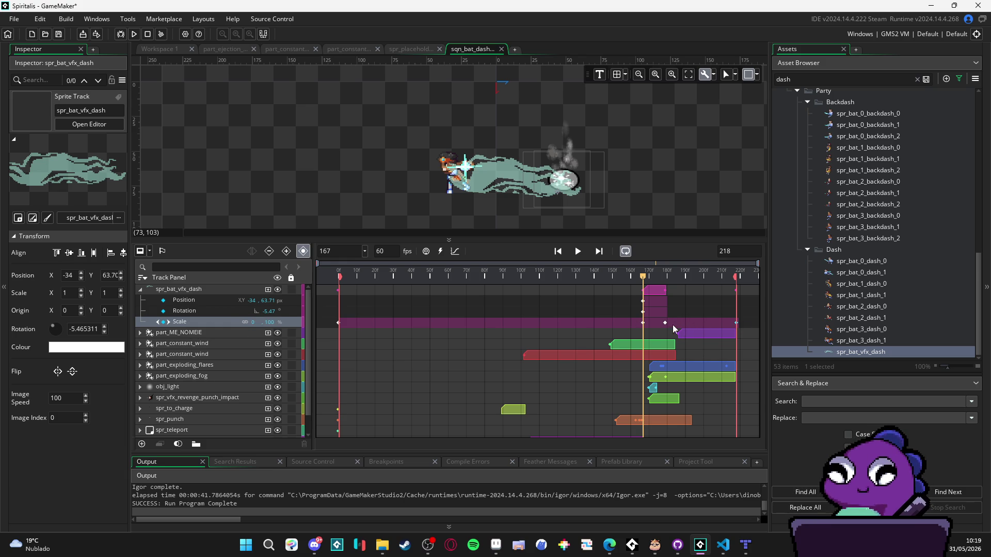
- Delete the final Scale keyframe and set the remaining end key's scale to 100
key(Delete)
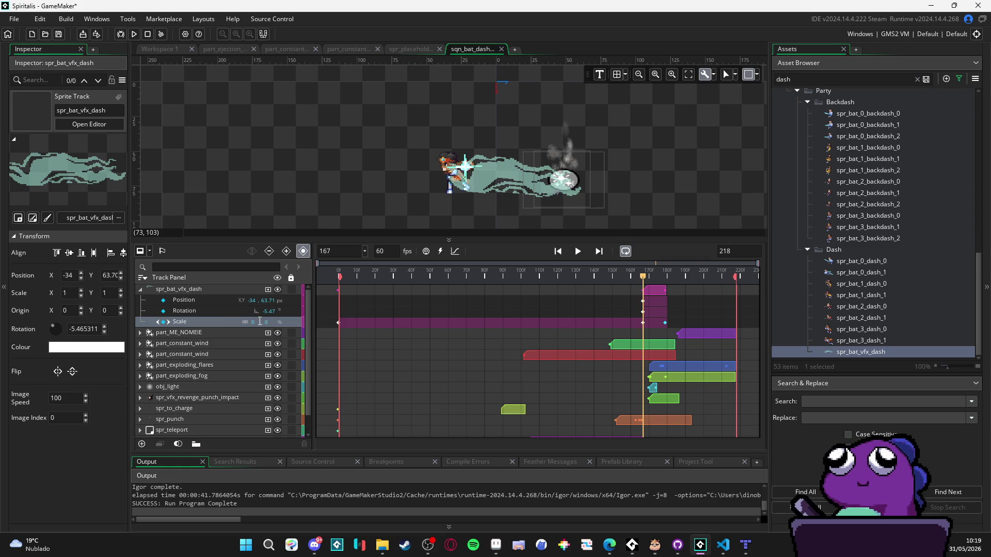
text(100)
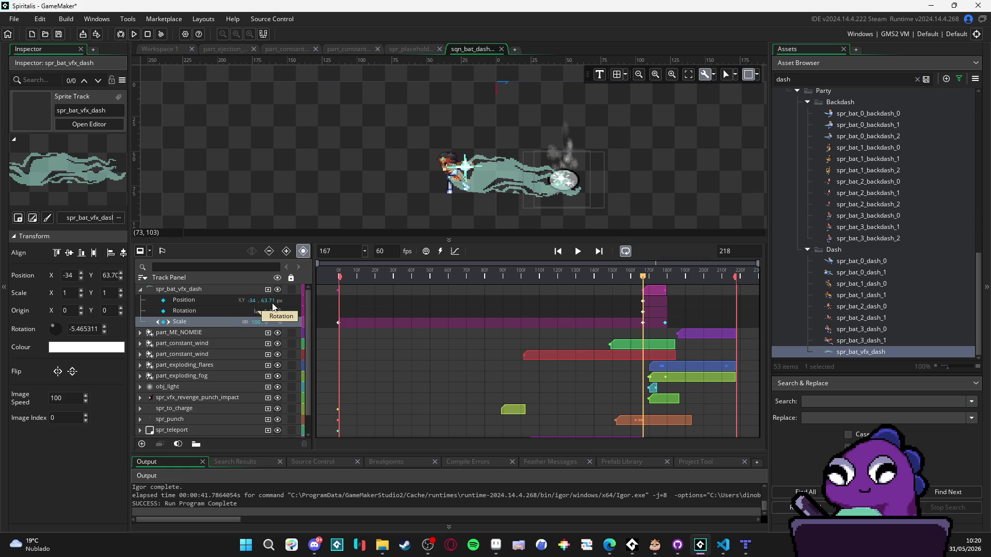
mouse_move(645, 274)
mouse_down()
mouse_move(665, 273)
mouse_move(393, 266)
mouse_up()
- Play the sequence and scrub the impact frames around 174 to check the dash trail
click(578, 252)
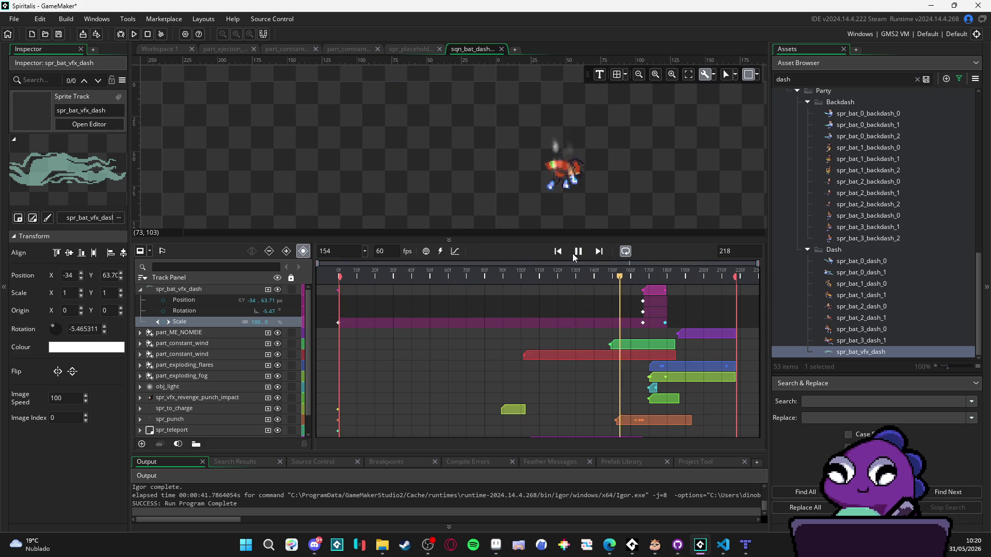
click(578, 251)
mouse_move(562, 279)
mouse_down()
mouse_move(270, 275)
mouse_move(663, 278)
mouse_up()
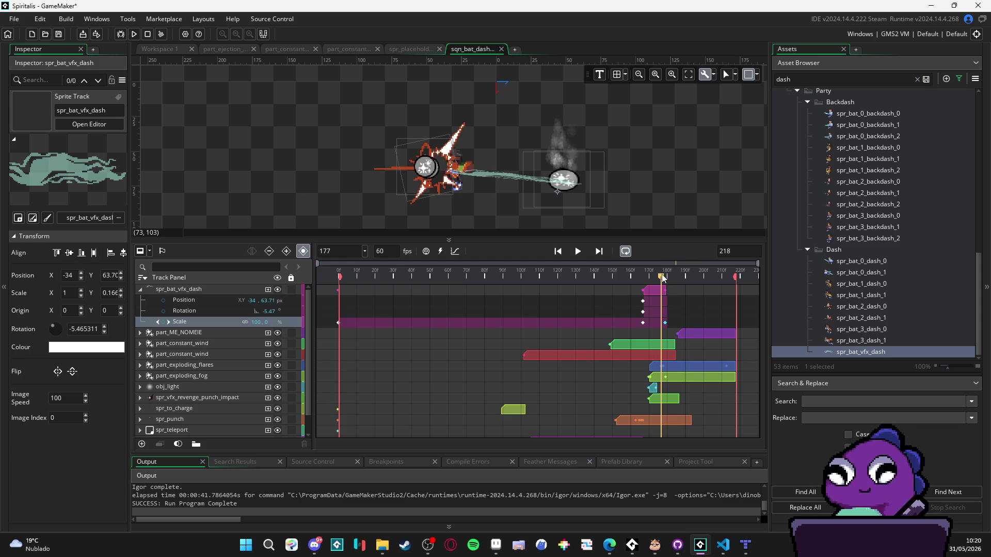
mouse_move(663, 278)
mouse_down()
mouse_move(637, 273)
mouse_move(627, 259)
mouse_move(665, 257)
mouse_move(643, 261)
mouse_up()
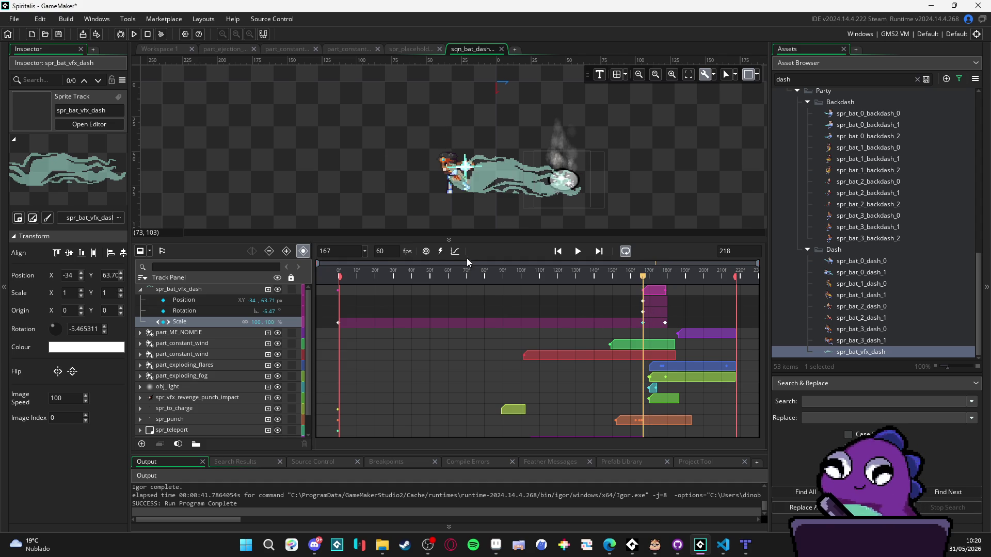
- Convert Scale to curves and give the y channel's second point a Bezier Back ease
click(455, 251)
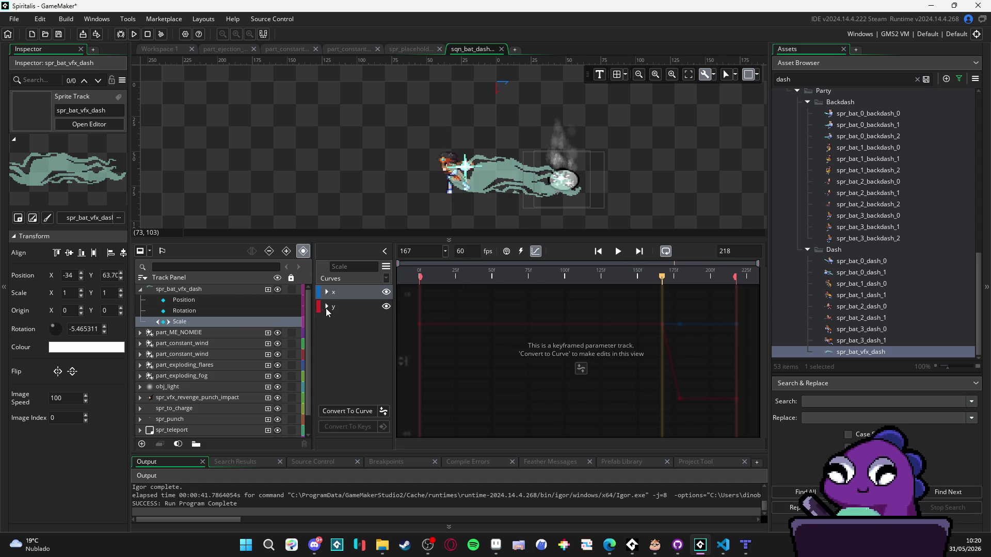
click(368, 411)
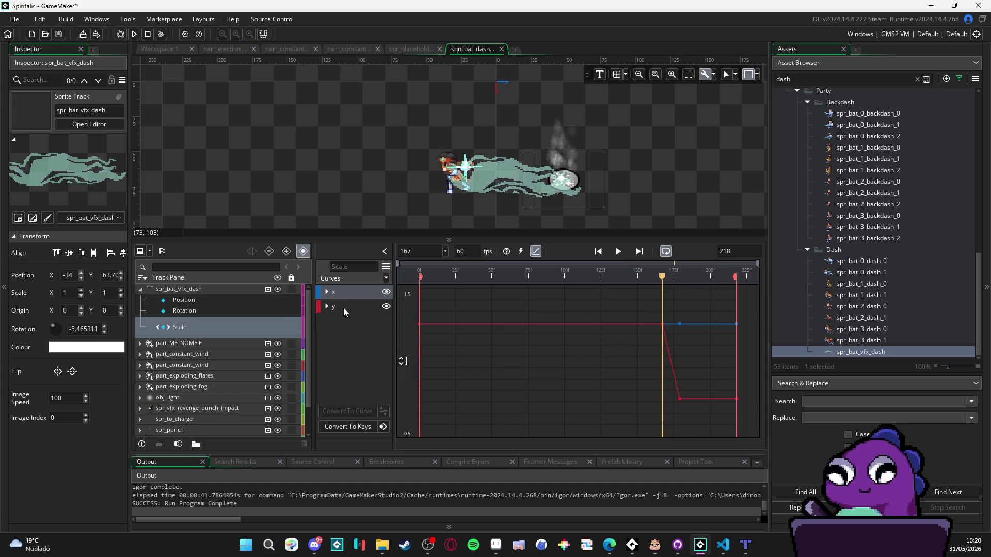
click(327, 307)
click(328, 320)
click(326, 332)
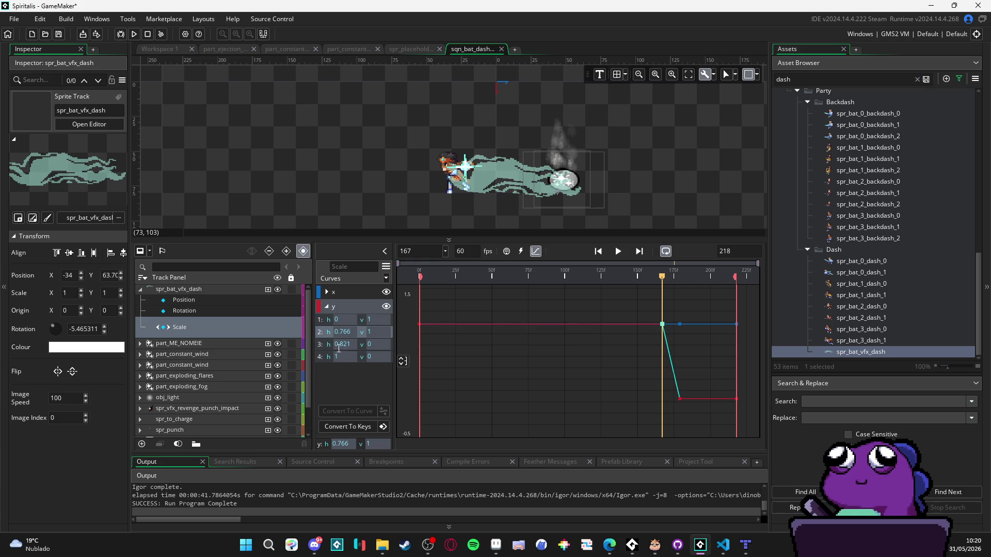
click(386, 279)
click(419, 208)
click(456, 233)
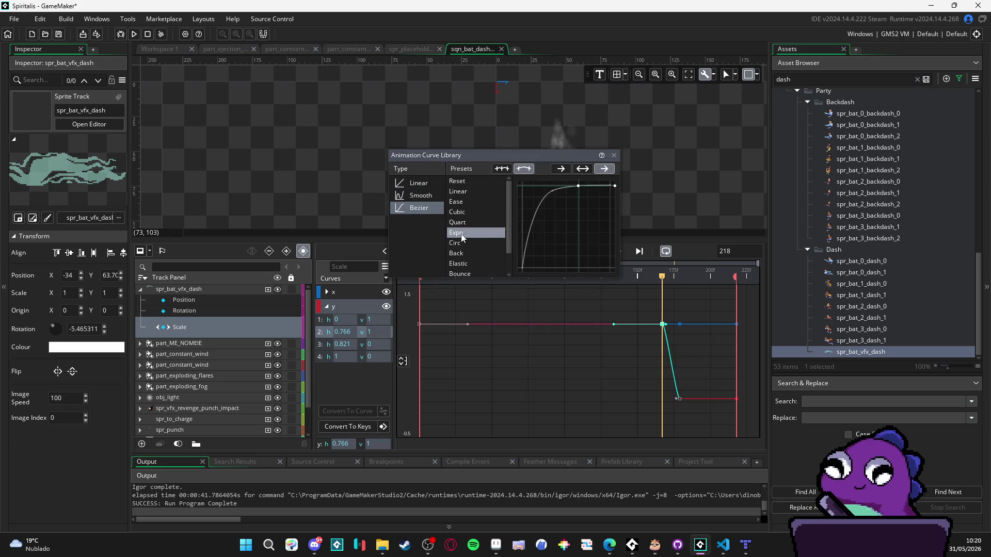
click(460, 243)
click(458, 253)
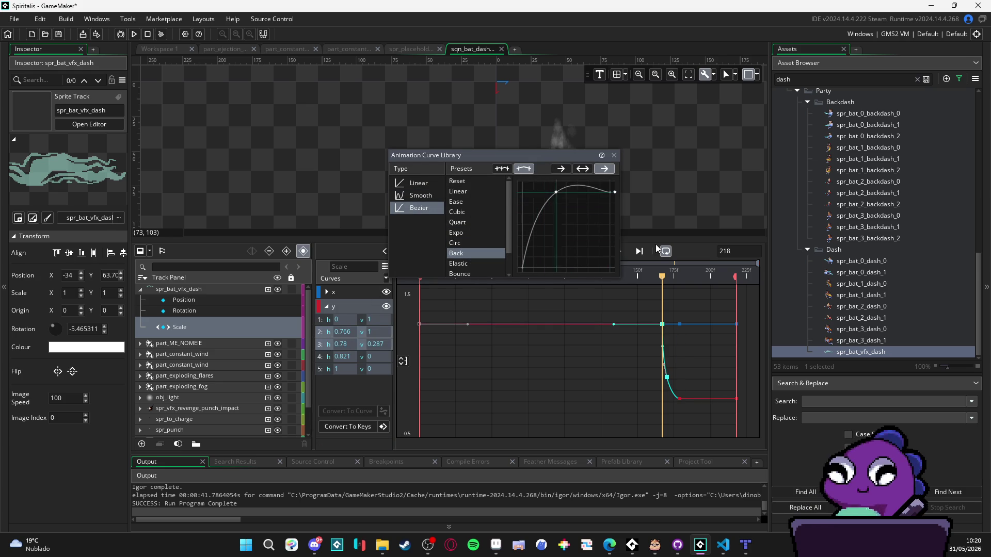
click(689, 272)
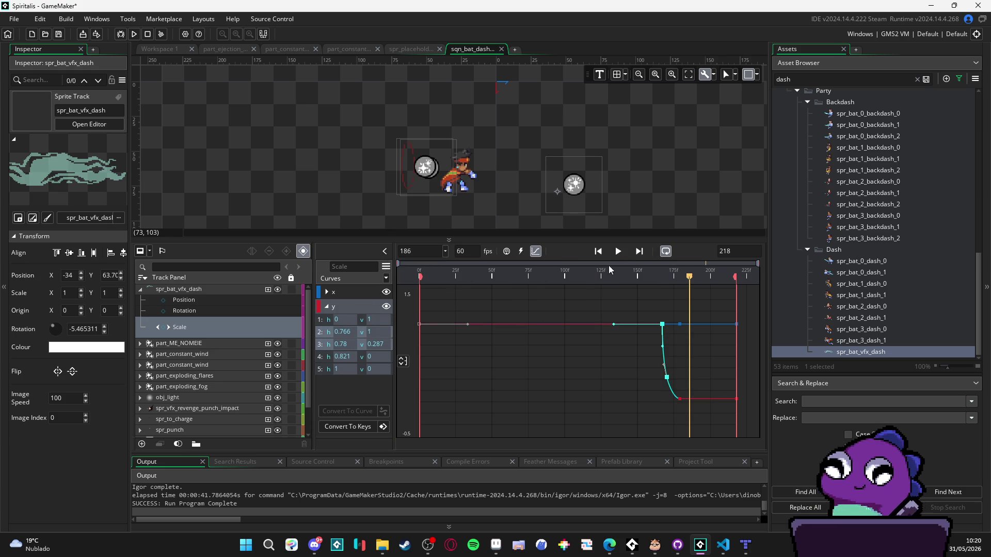
- Rewind and preview the eased scale, stop at frame 167, and reopen the Scale curves
click(339, 427)
click(455, 294)
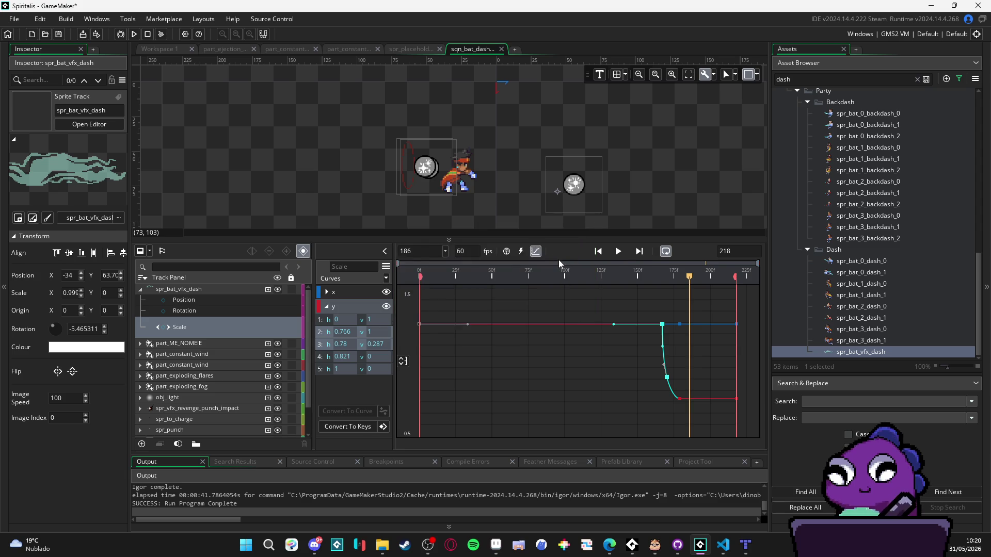
key(Home)
click(481, 279)
click(578, 252)
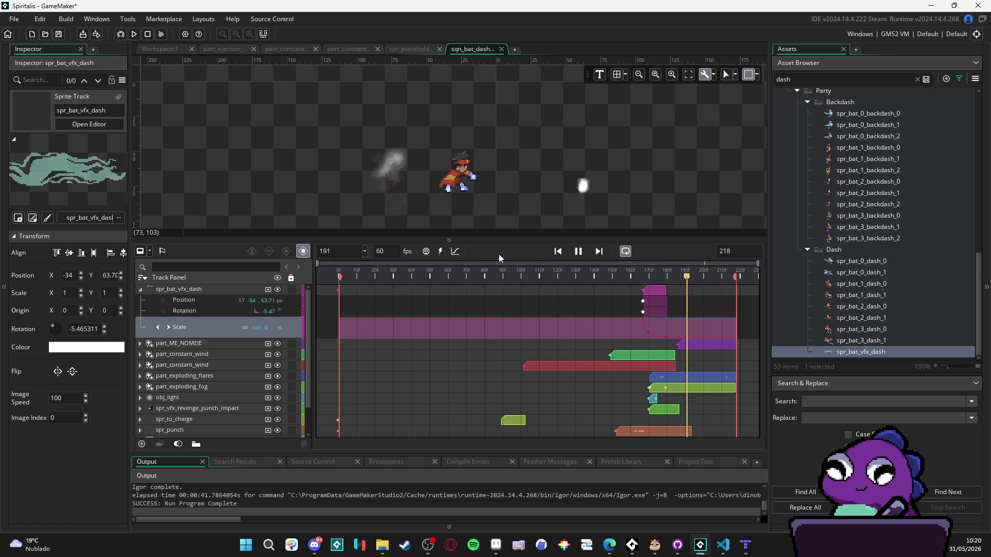
click(577, 252)
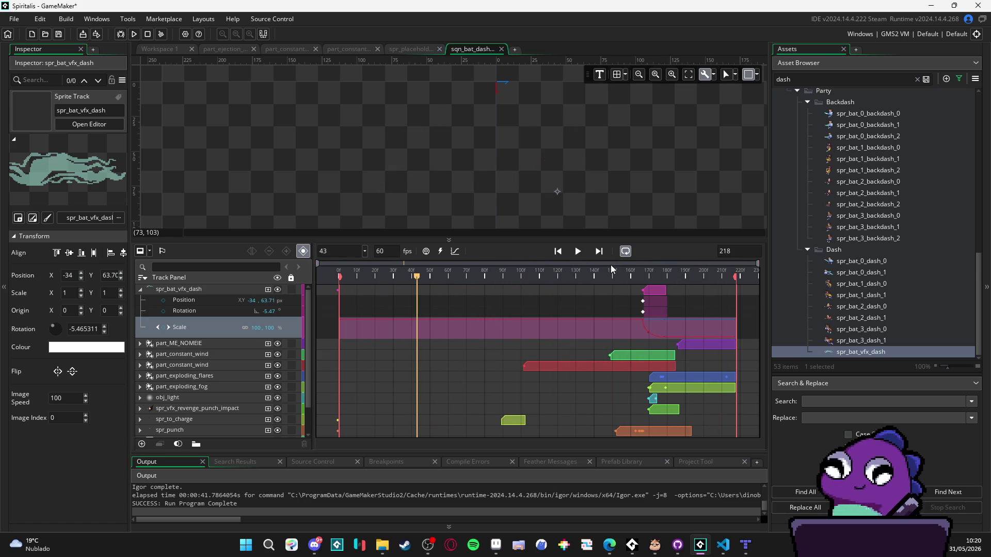
click(643, 275)
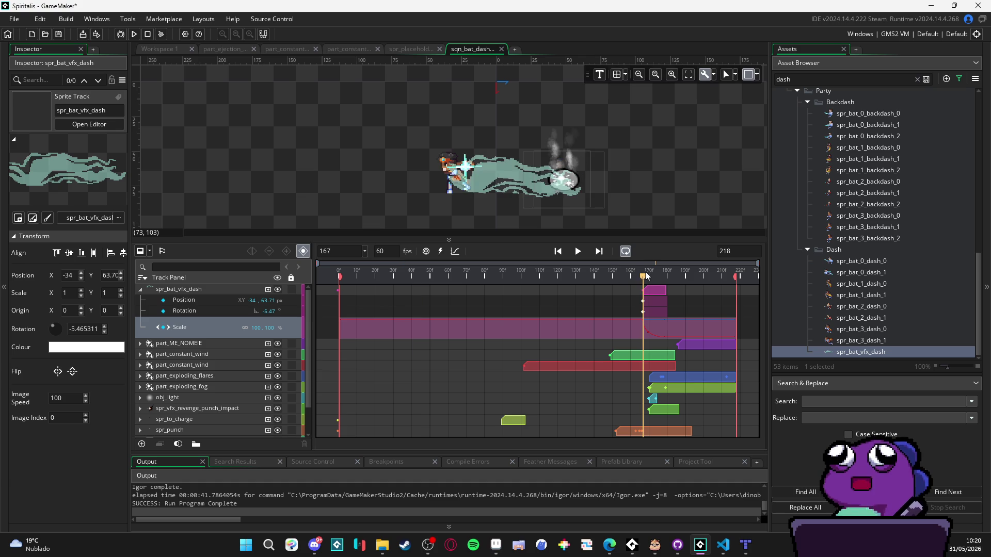
click(455, 251)
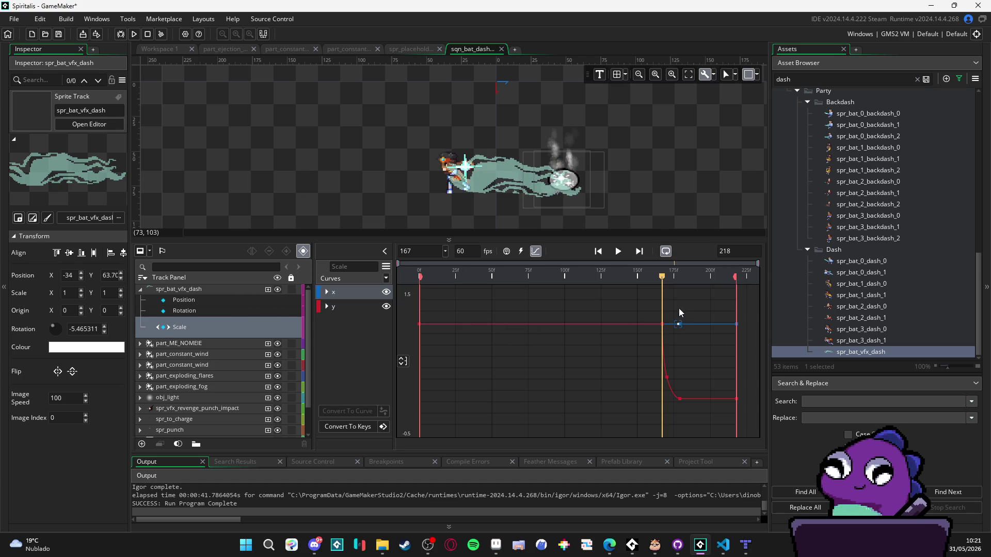
- Dip the x Scale curve's third point to 0.7 and scrub the impact frames to check
click(682, 323)
click(326, 291)
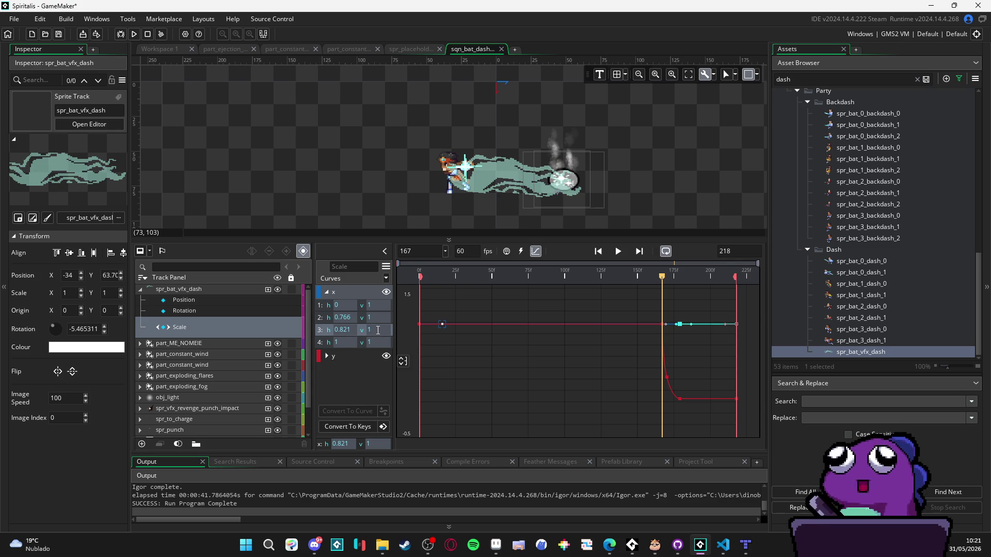
text(0.8)
key(Return)
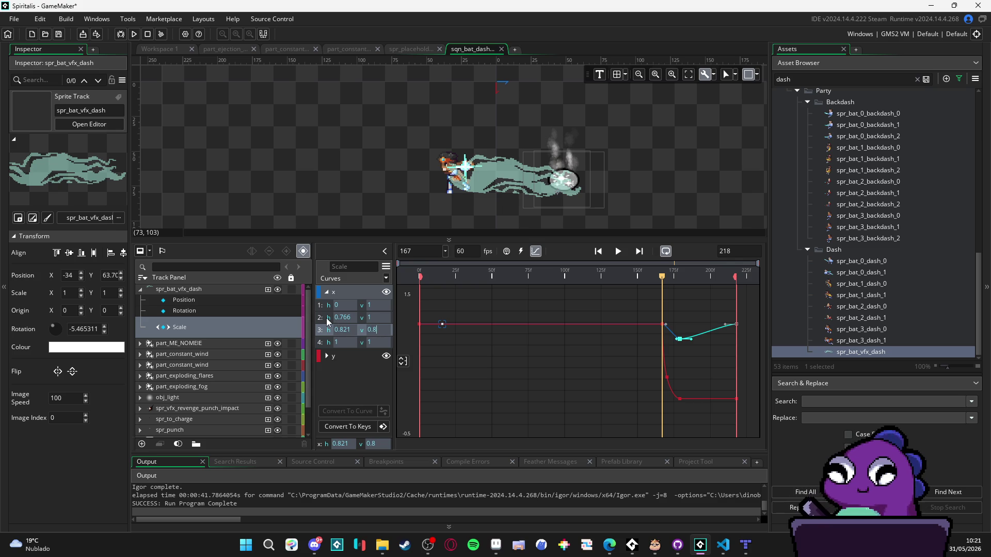
drag(663, 276, 674, 277)
click(385, 339)
click(390, 329)
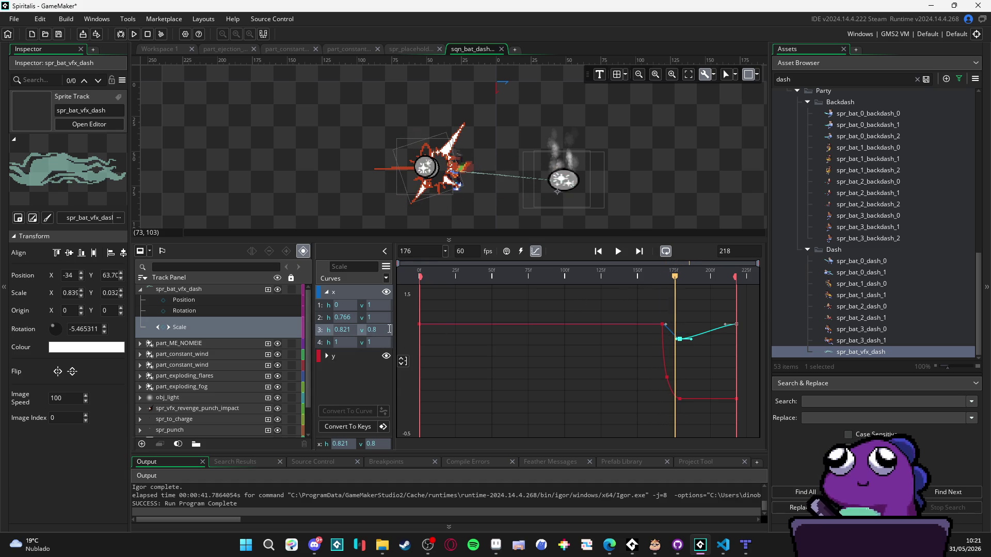
text(0.7)
mouse_move(676, 279)
mouse_down()
mouse_move(659, 278)
mouse_move(700, 278)
mouse_move(653, 273)
mouse_move(678, 278)
mouse_up()
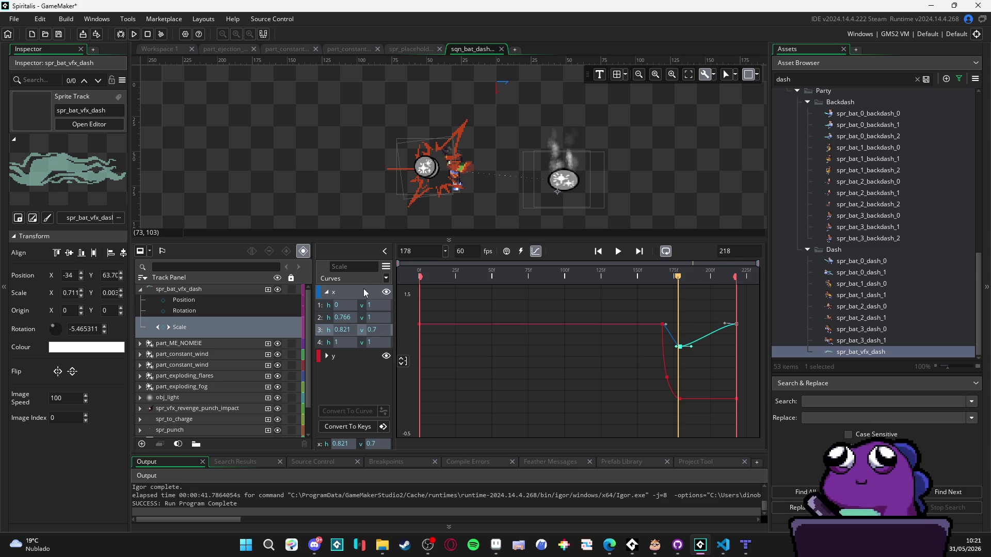
click(328, 318)
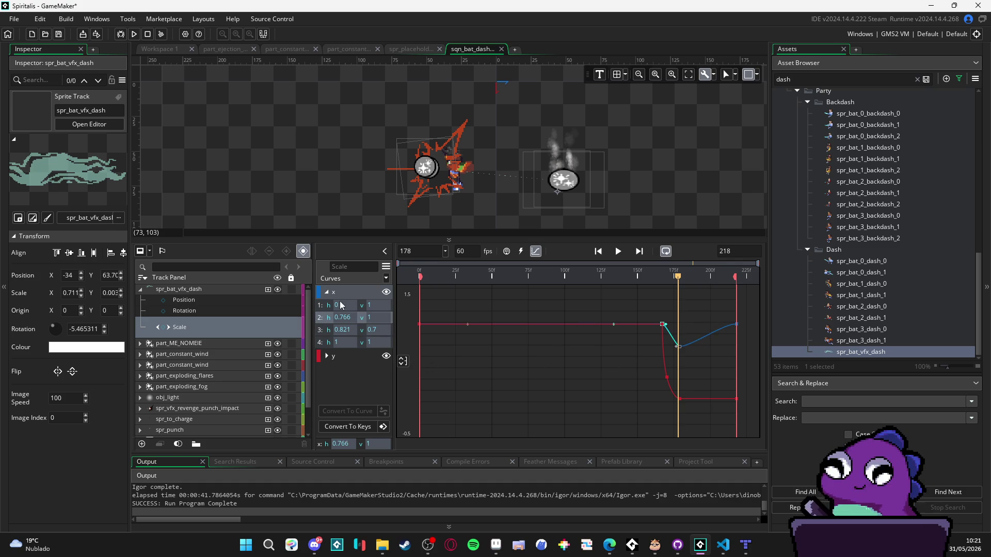
- Apply the Circ easing preset to the x scale curve, including the point at 0.821, 0.7
click(385, 279)
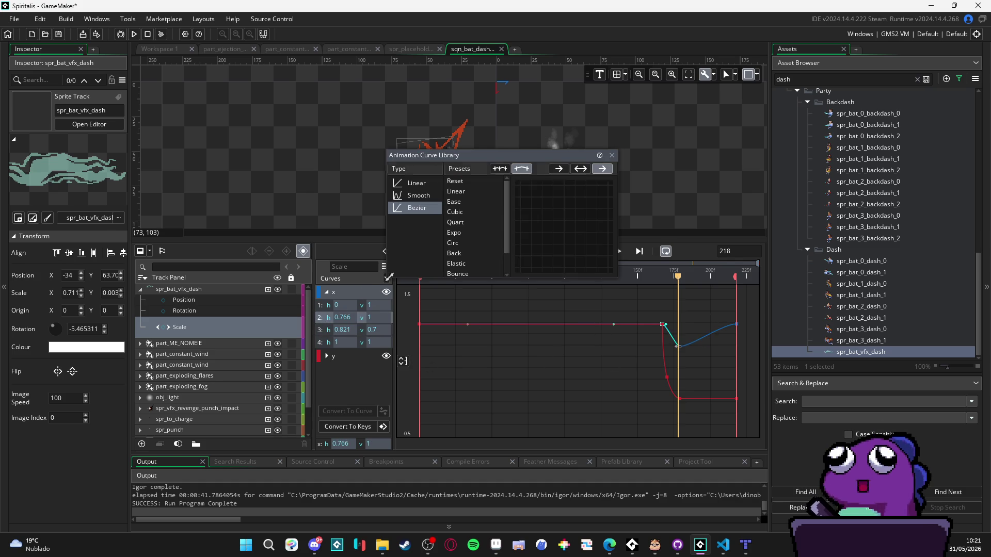
click(466, 240)
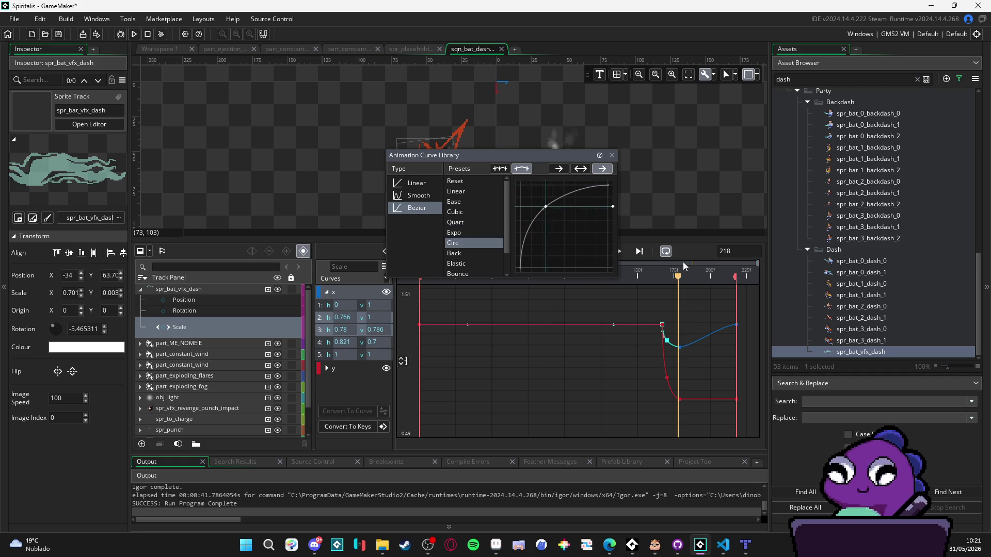
click(664, 270)
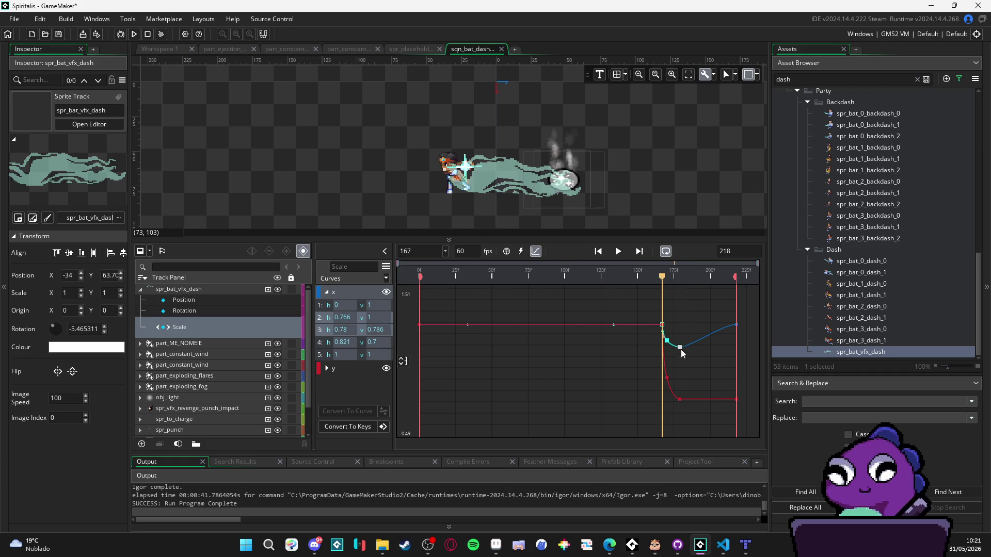
click(322, 344)
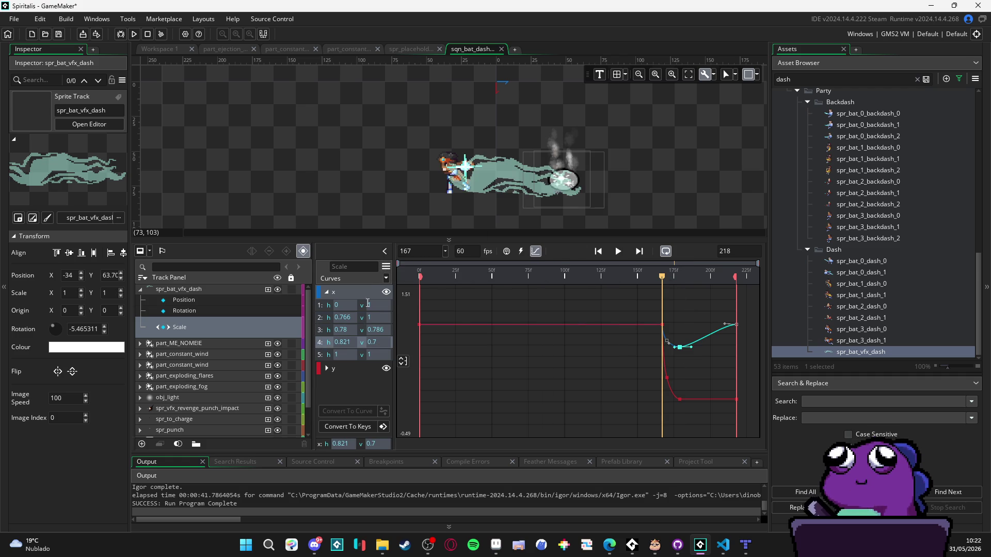
click(385, 278)
click(472, 230)
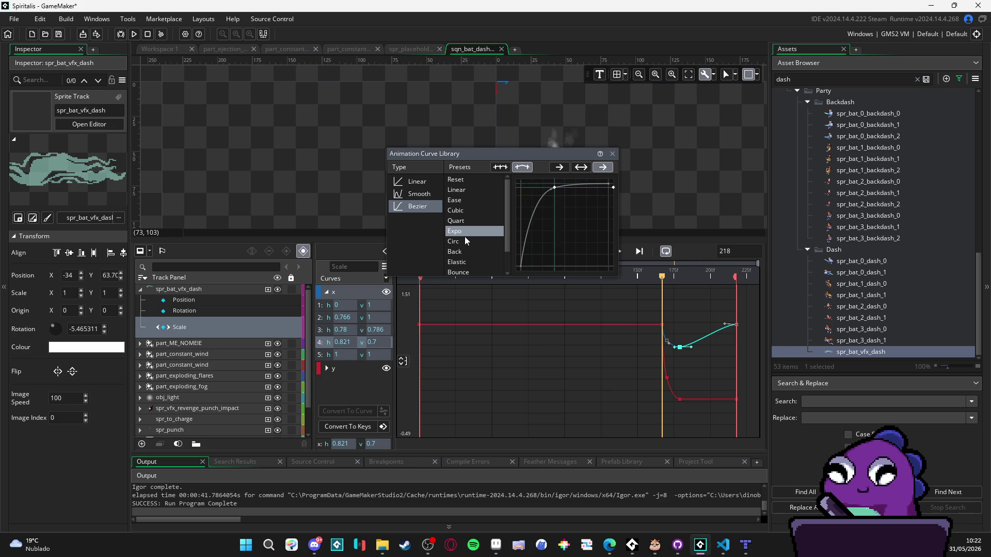
click(463, 240)
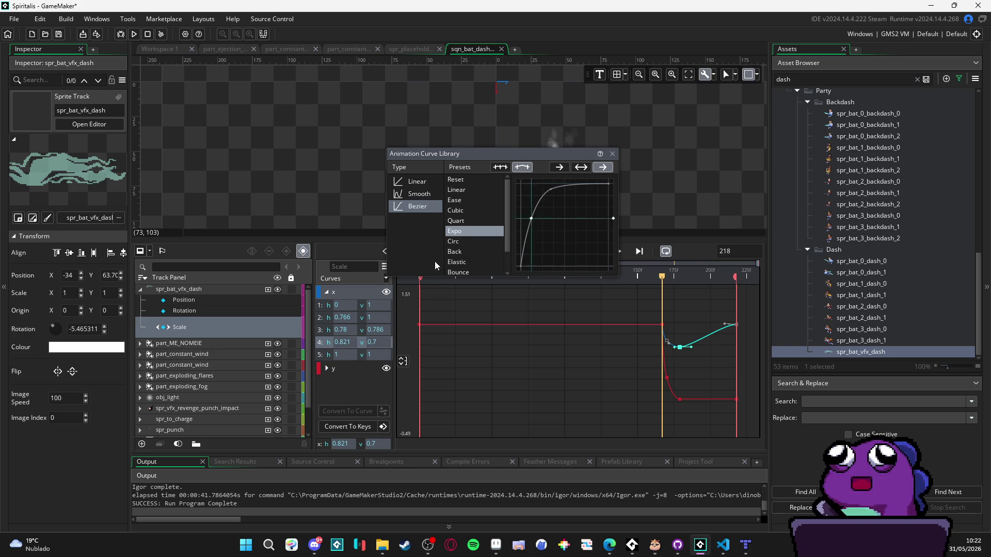
click(320, 356)
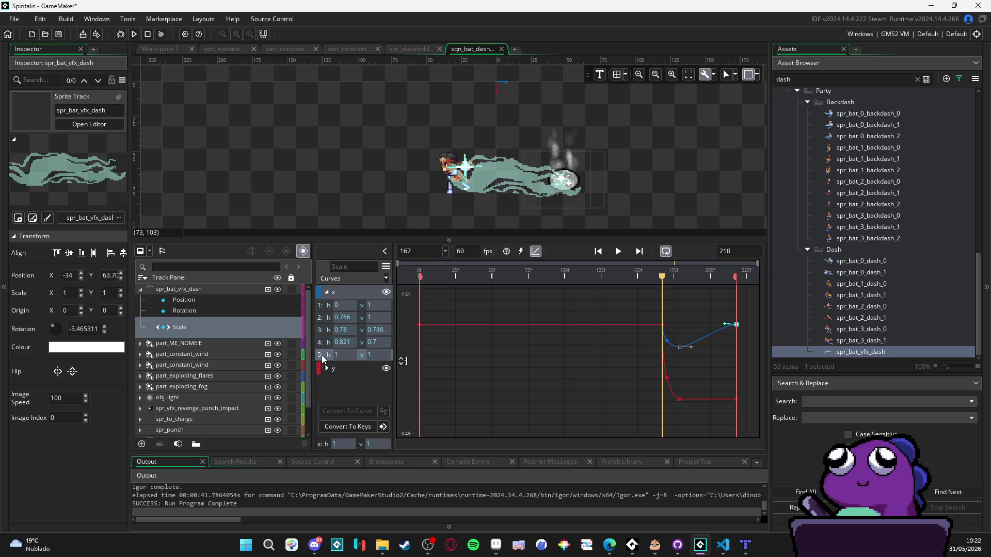
- Set the last x curve point's value to 0.7
click(350, 353)
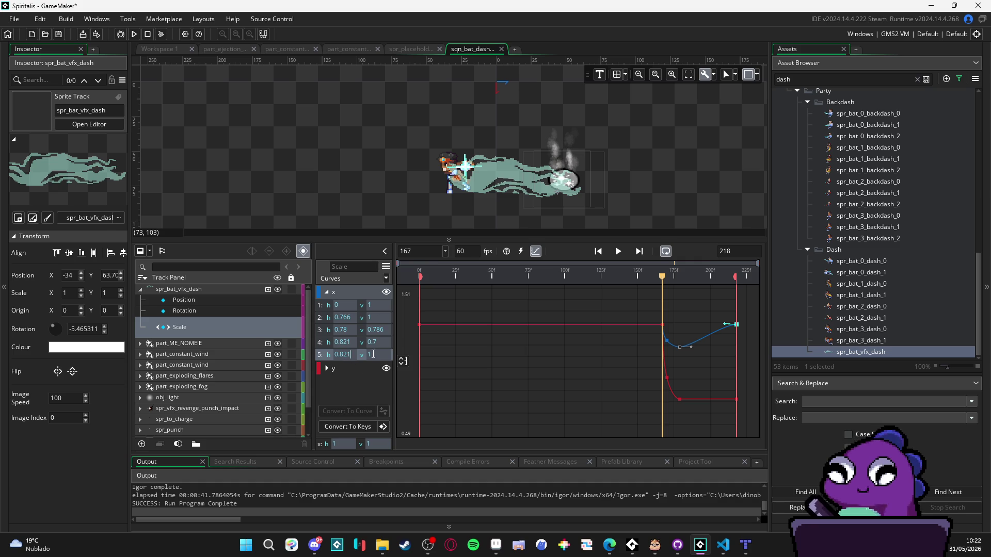
click(387, 343)
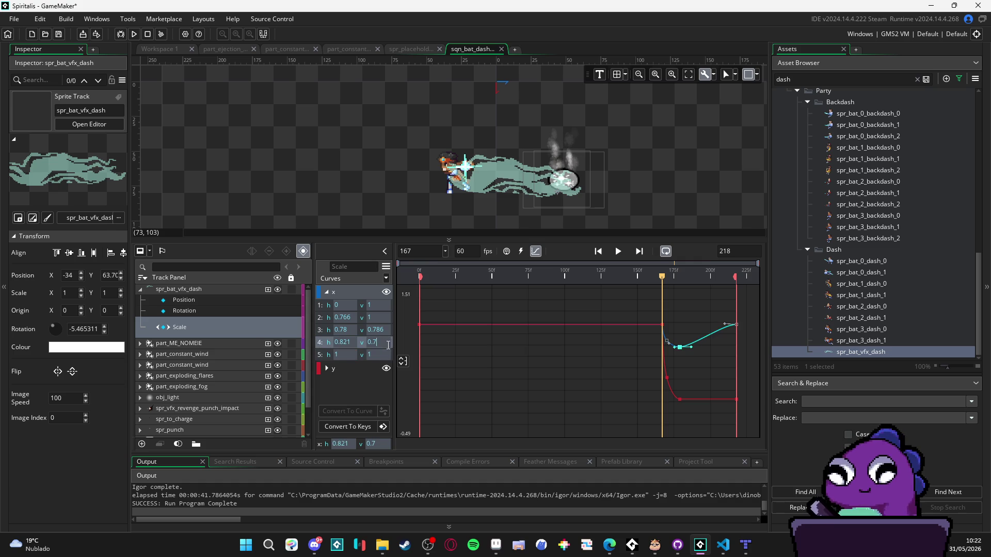
click(380, 354)
text(0.7)
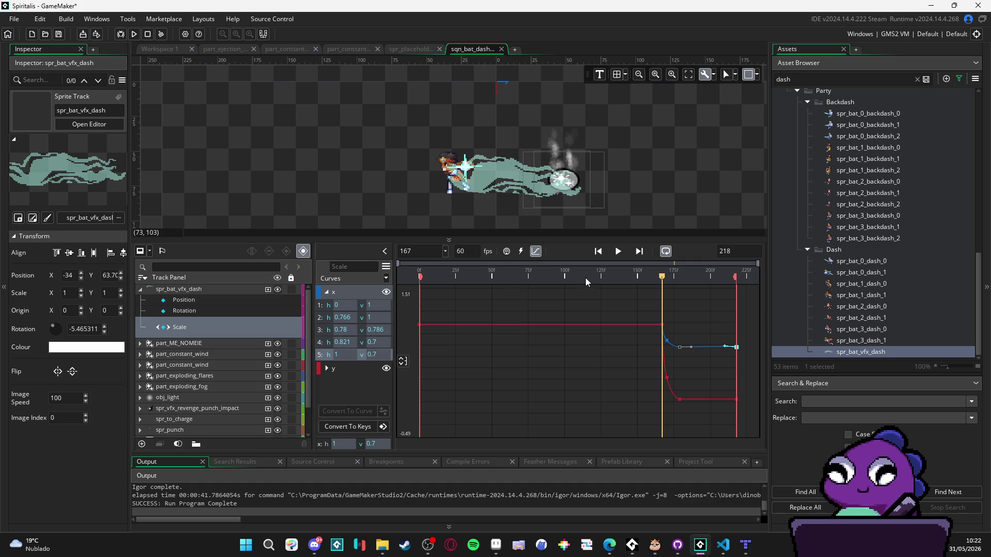
- Back on the timeline, scrub to frame 110 and play the sequence in a loop
click(540, 252)
drag(551, 276, 540, 275)
click(578, 251)
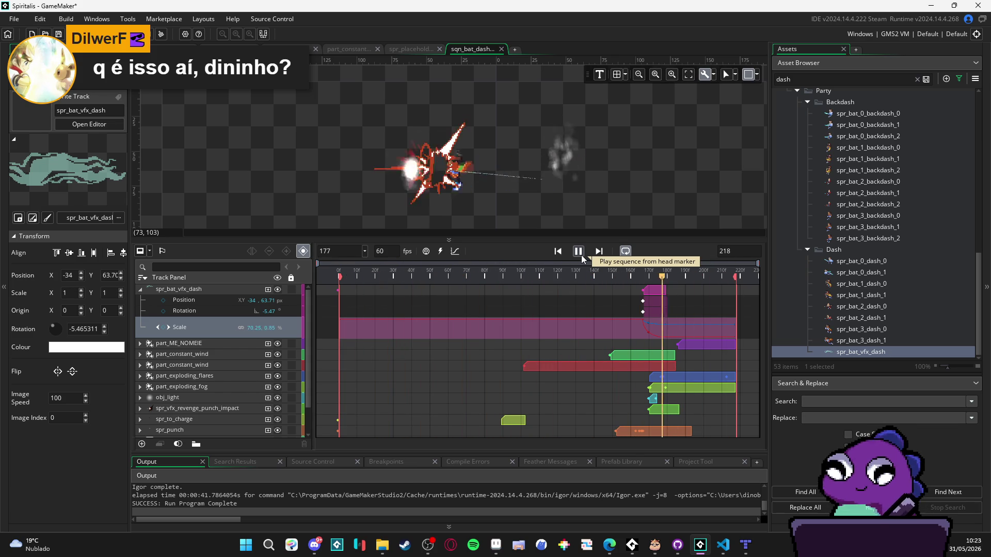
- Stop the looping preview and scrub the playhead back to about frame 167
click(580, 254)
click(579, 273)
mouse_move(588, 271)
mouse_down()
mouse_move(663, 271)
mouse_move(504, 268)
mouse_move(647, 265)
mouse_move(629, 270)
mouse_move(579, 266)
mouse_move(644, 261)
mouse_up()
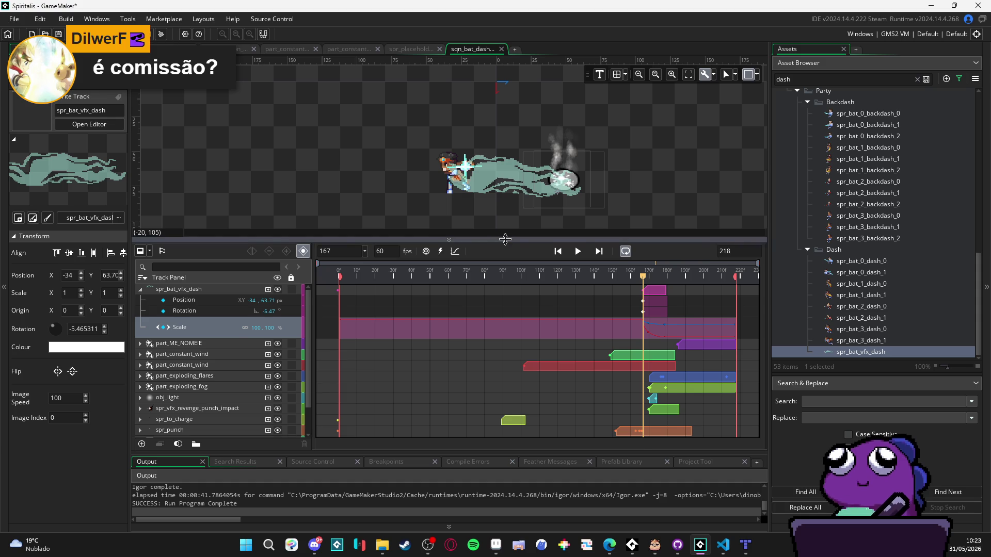
- Drag the splitter down so the sequence canvas is taller than the timeline panel
drag(497, 240, 511, 290)
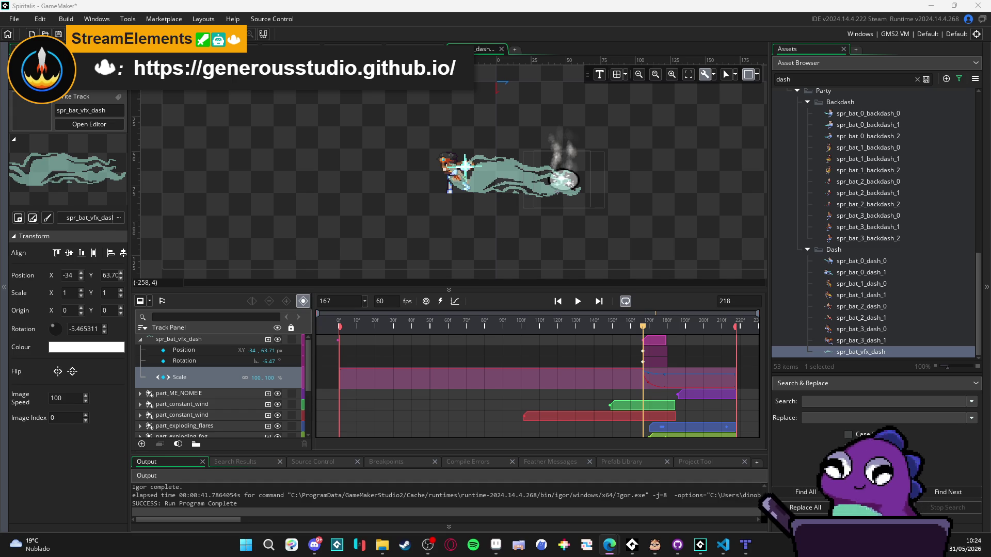
- Switch to the browser showing the studio's Instagram profile
click(610, 545)
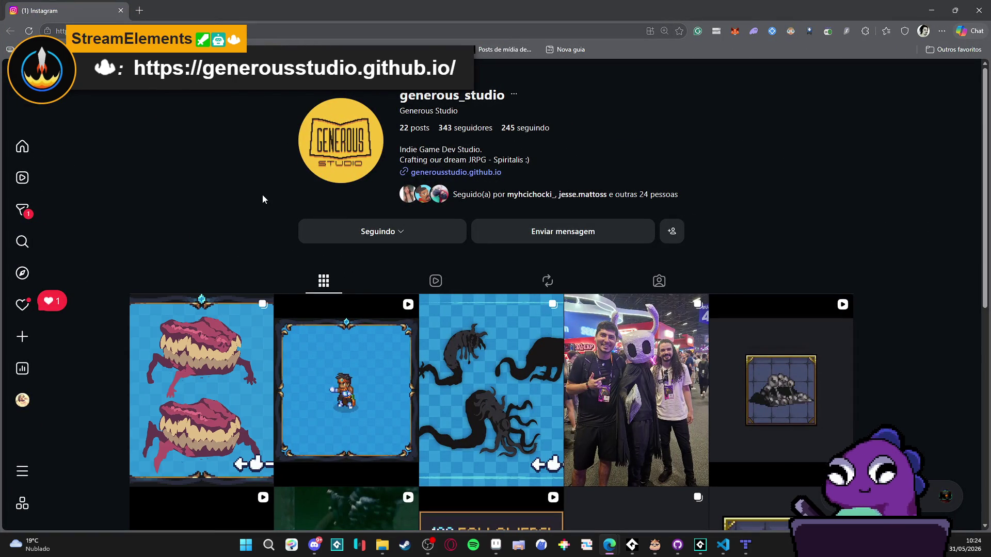
- Scroll the profile grid and view Themba's Provoke skill animation post
scroll(262, 194, down, 2)
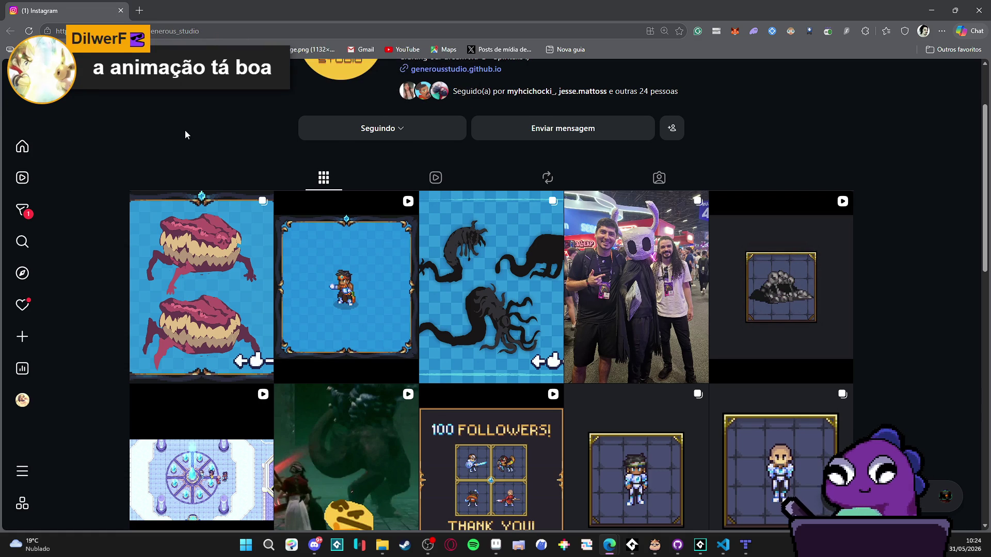
click(341, 235)
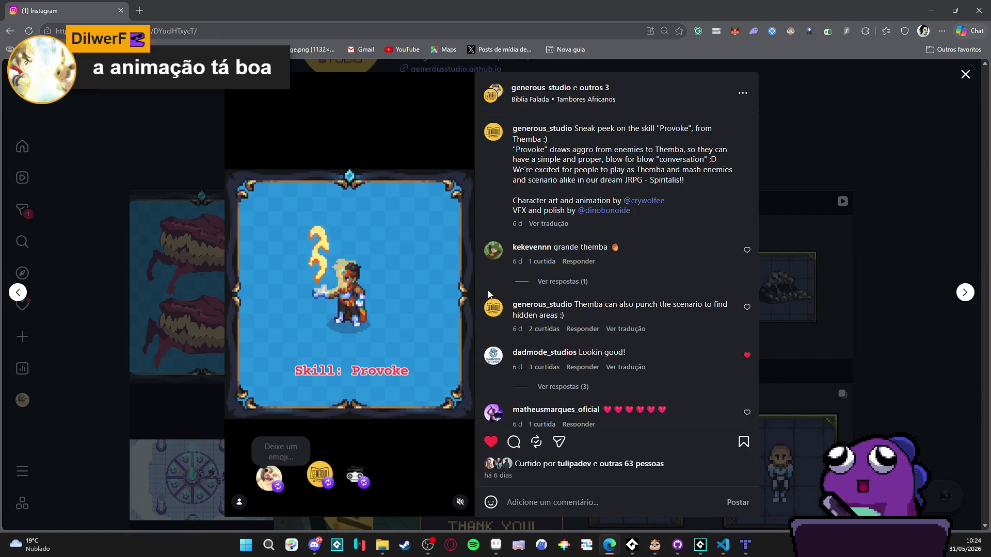
click(810, 192)
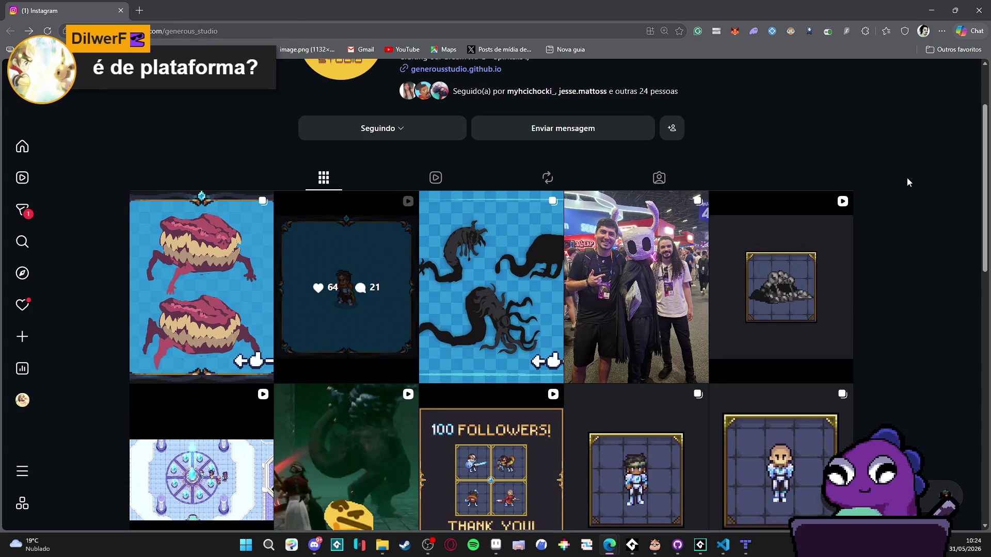
click(351, 278)
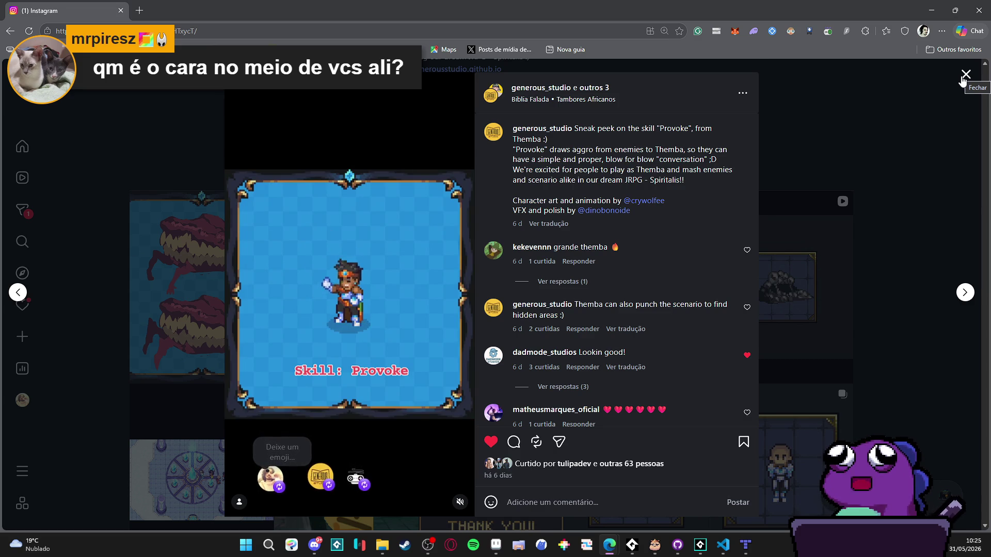
click(962, 79)
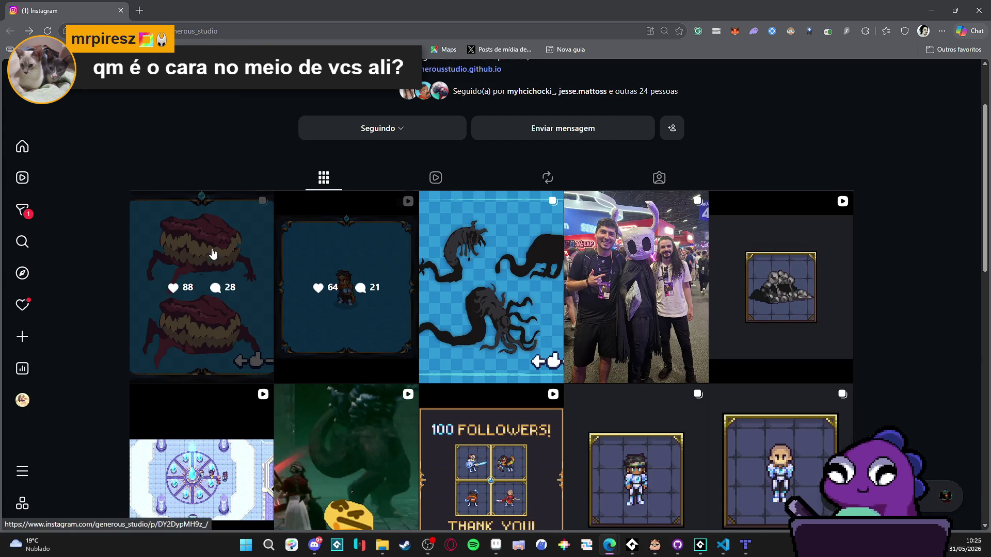
- Page through all four images of the Gnawing Doubt artwork post
click(212, 254)
click(559, 303)
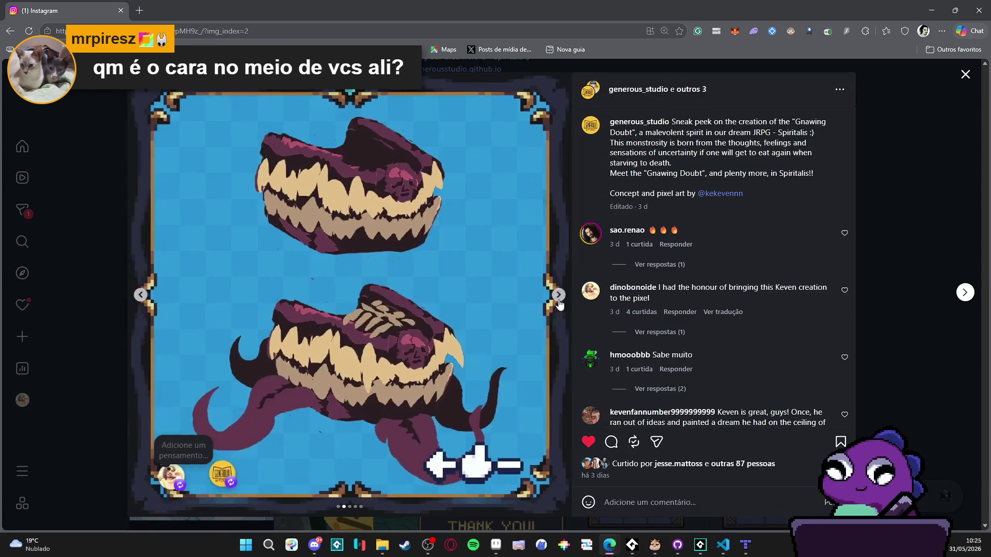
click(559, 303)
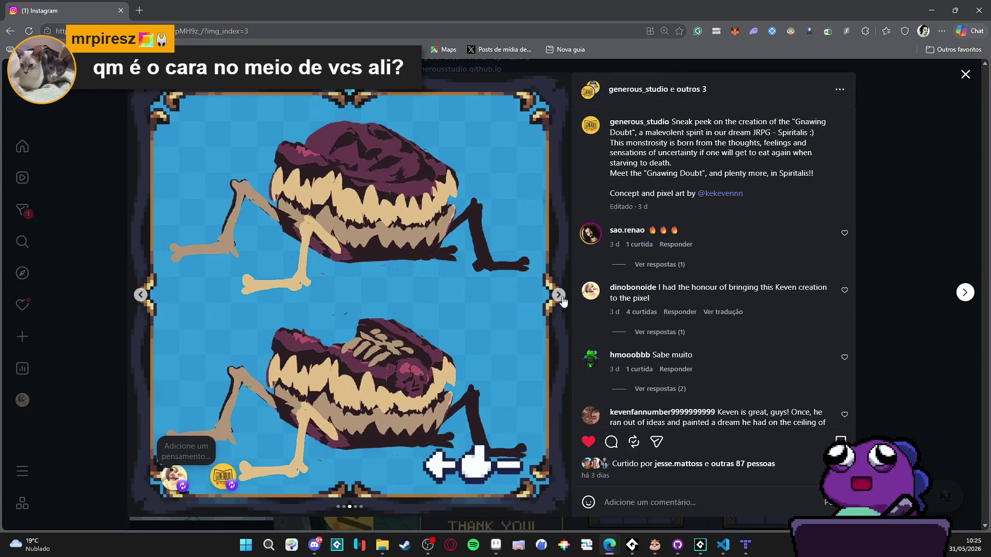
click(561, 300)
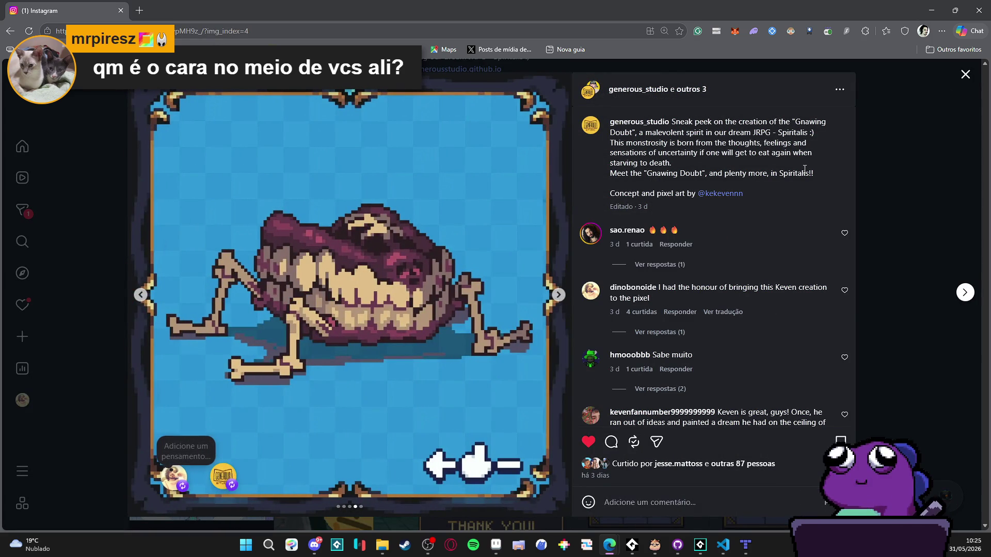
click(965, 76)
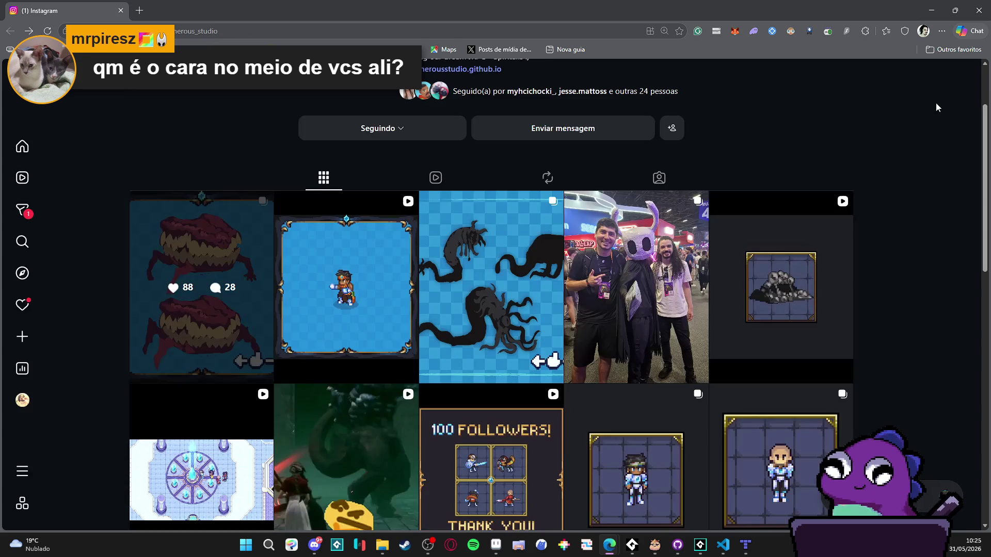
- View the Gamescom photo post, then scroll further down the grid
click(630, 237)
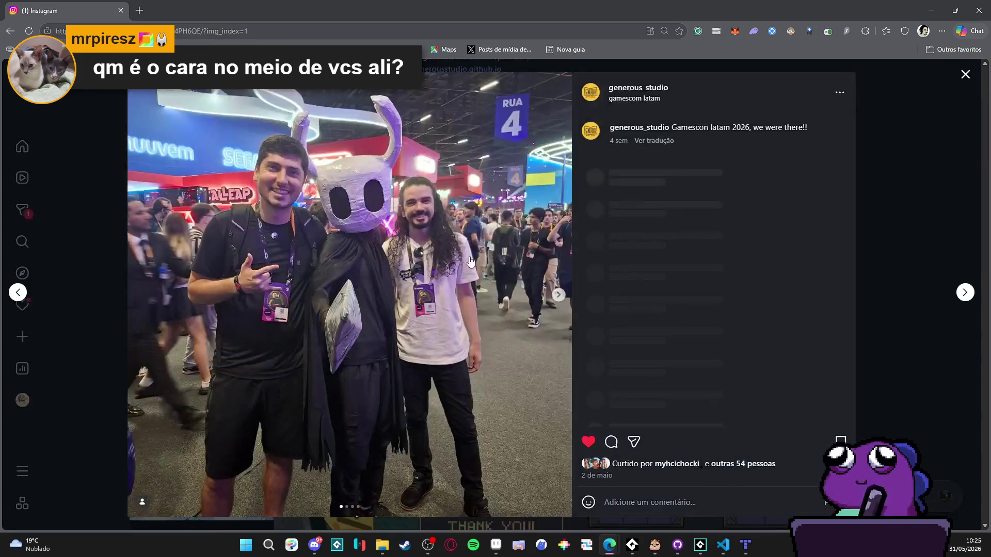
click(965, 75)
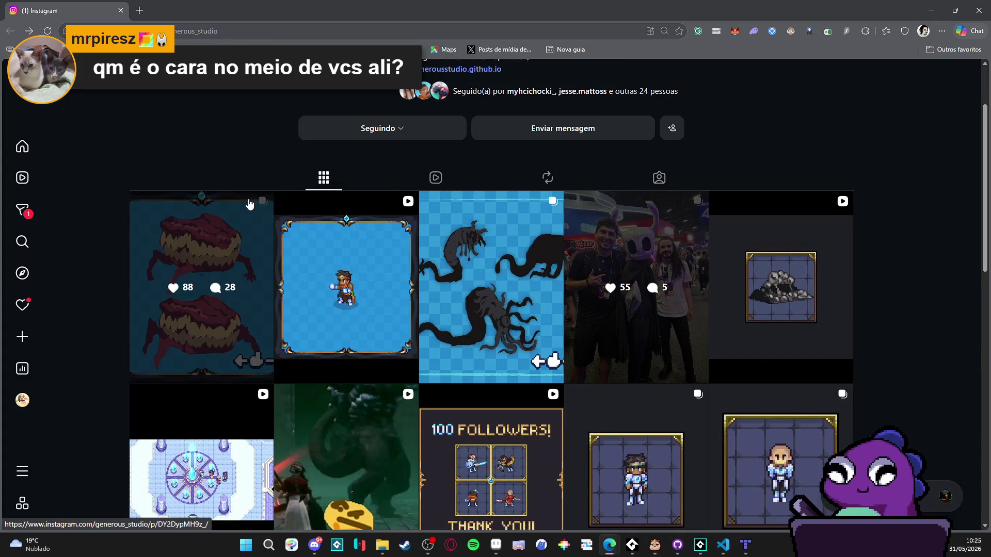
scroll(903, 150, down, 3)
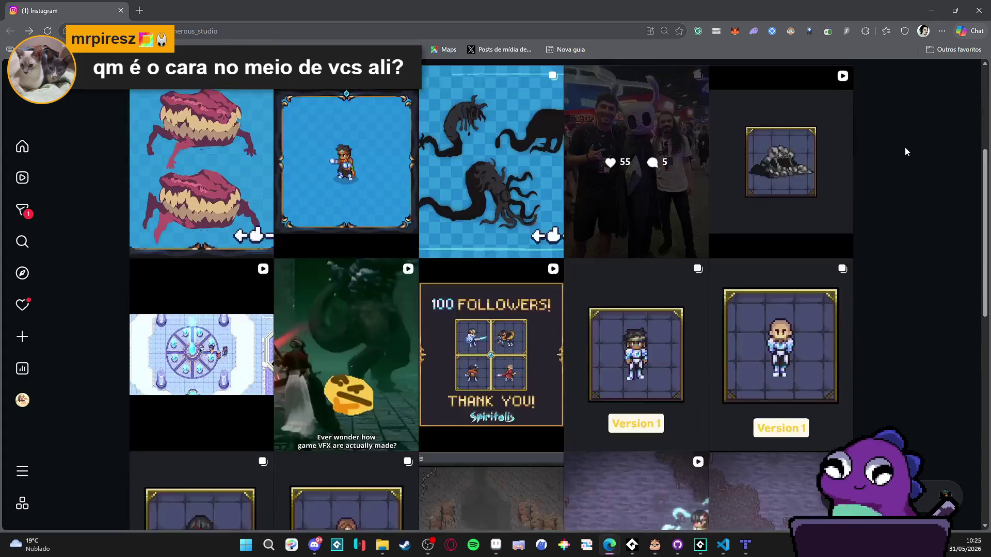
- Run the project with F5, minimize the browser, and bring up the running game window
click(700, 545)
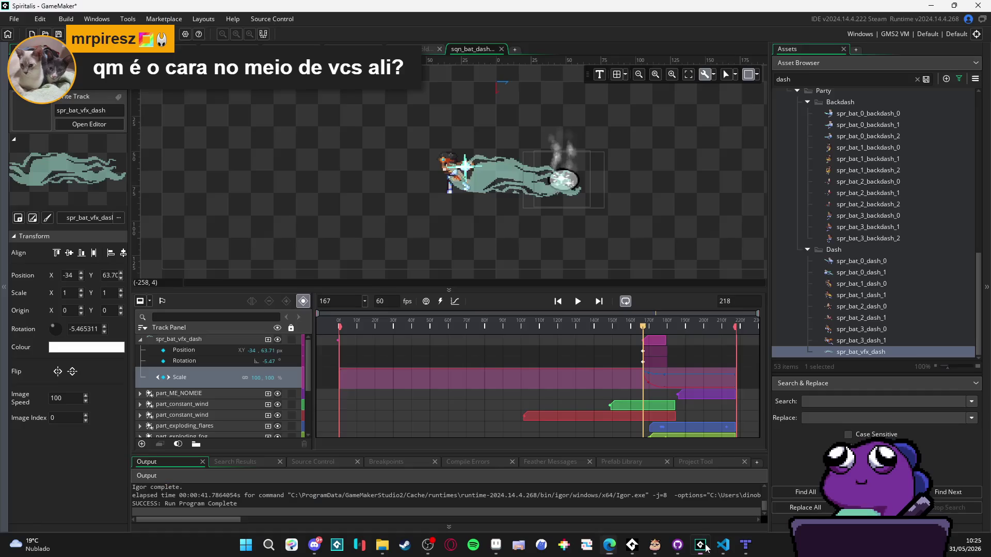
key(F5)
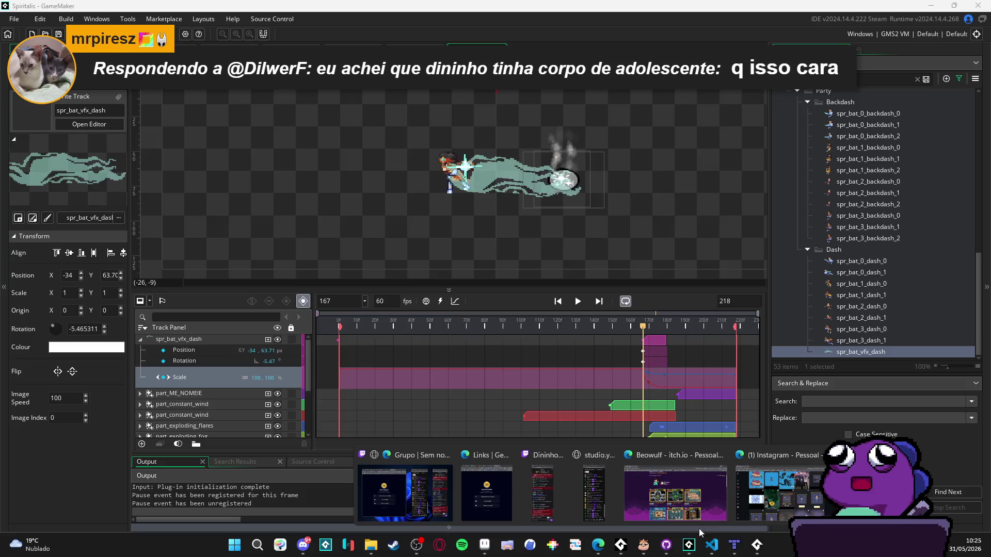
click(698, 528)
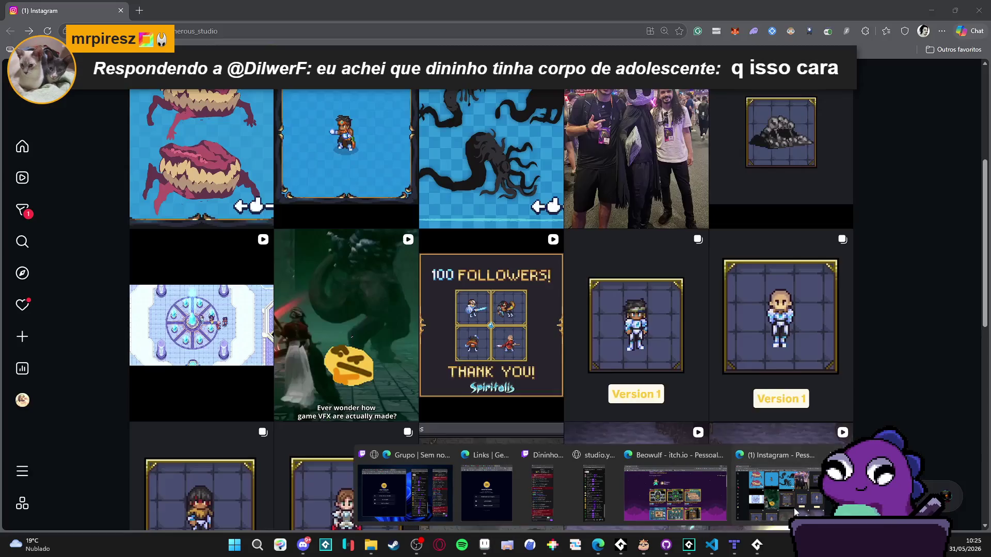
scroll(686, 377, up, 1)
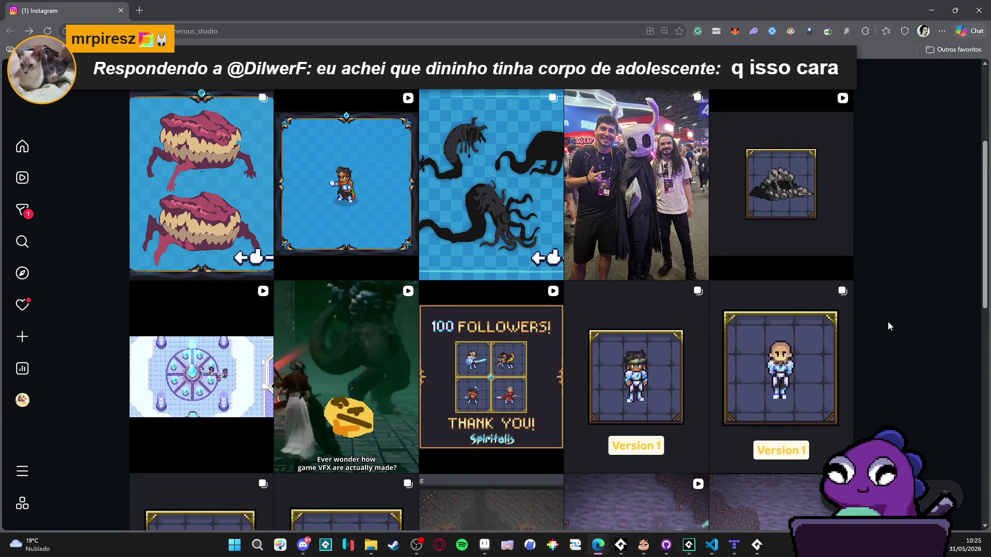
click(933, 6)
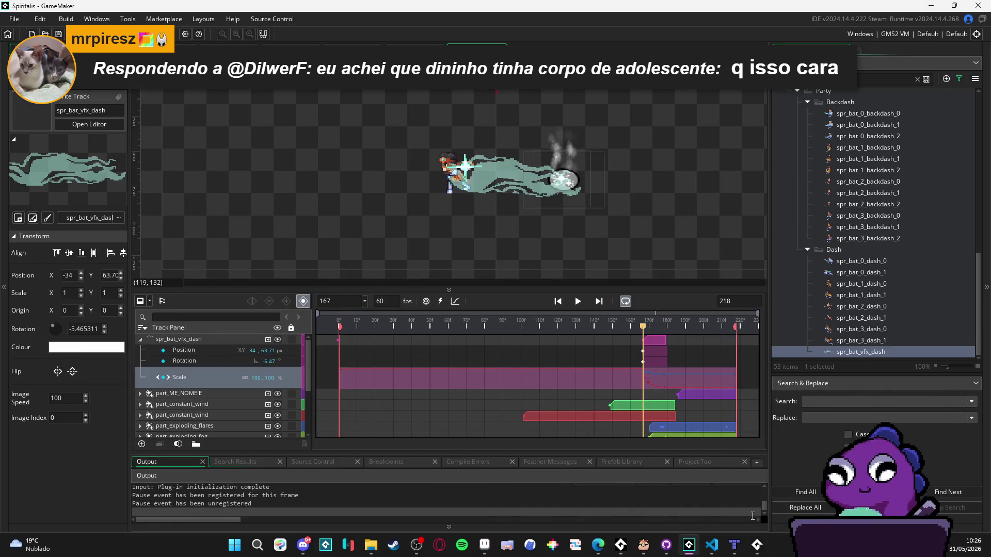
click(755, 550)
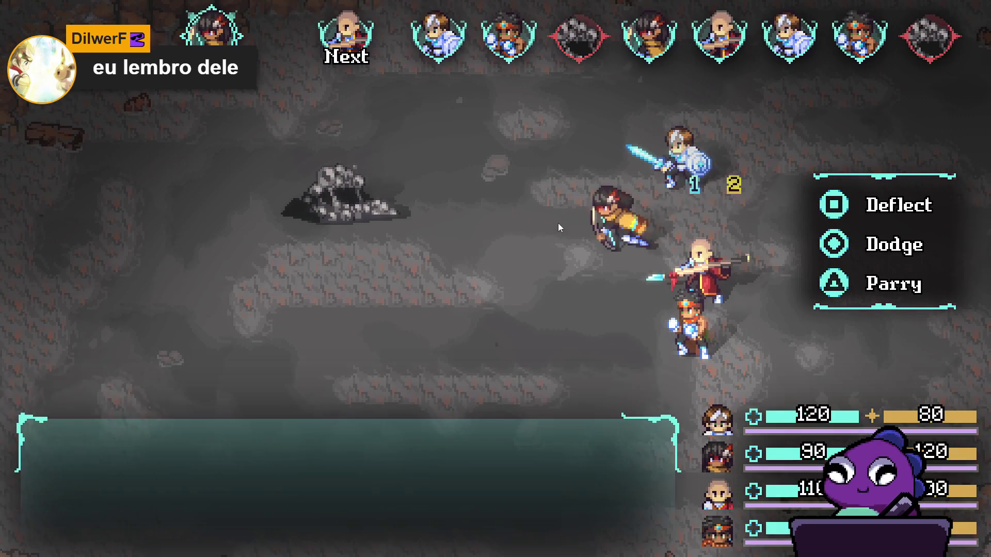
- Cast Yara's Aqua sphere on the rock enemy and aim a Zhe Wu skill at the Sloth Blob
key(Down)
key(Return)
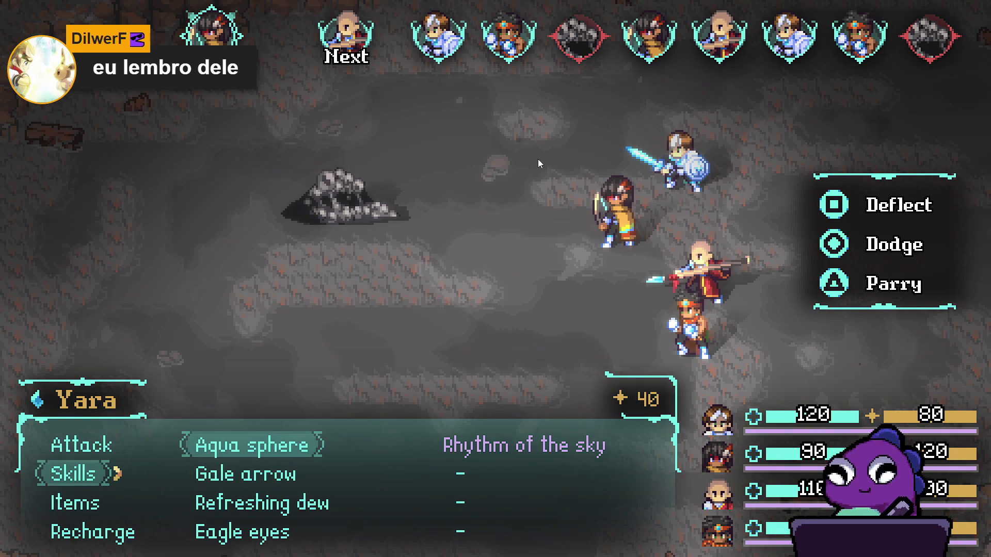
key(Return)
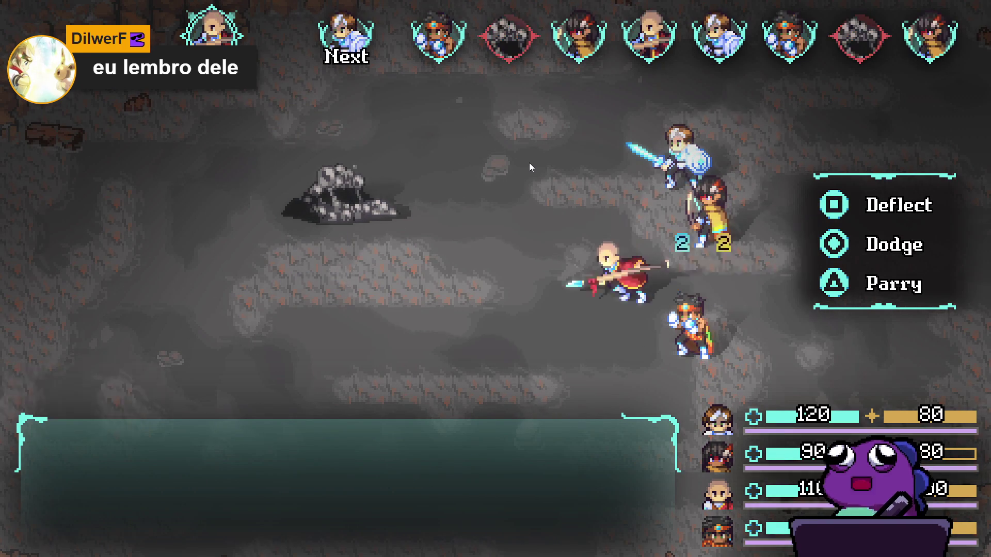
key(Down)
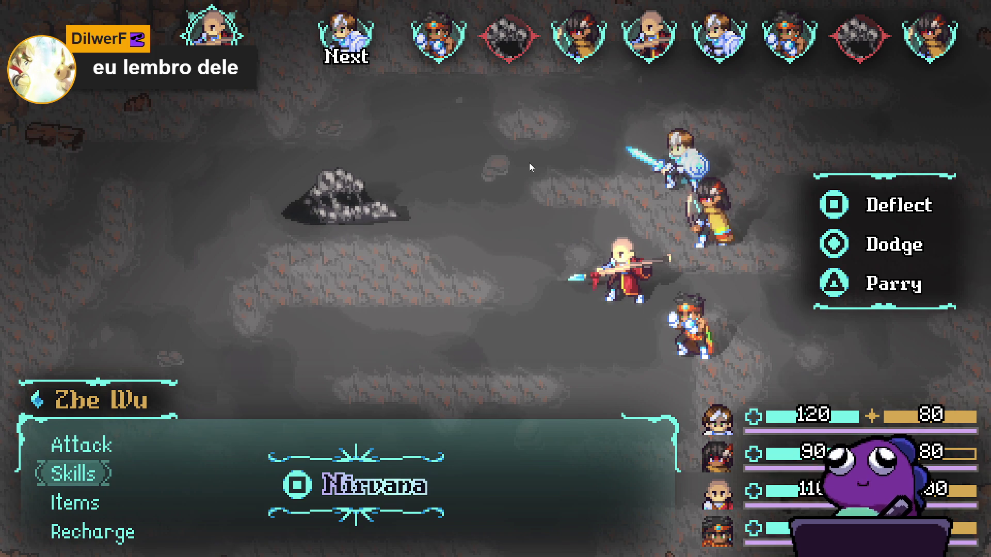
key(Return)
key(Down)
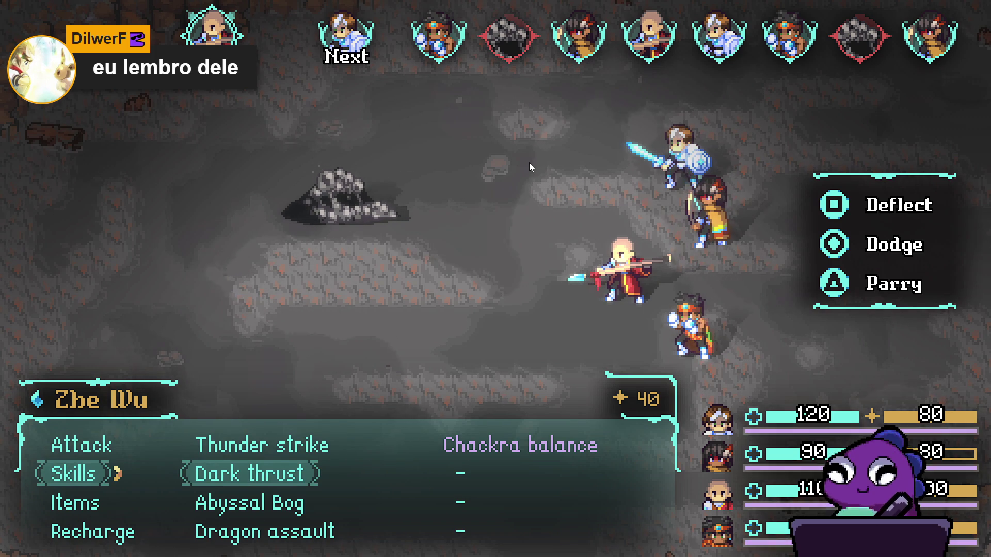
key(Return)
key(Return)
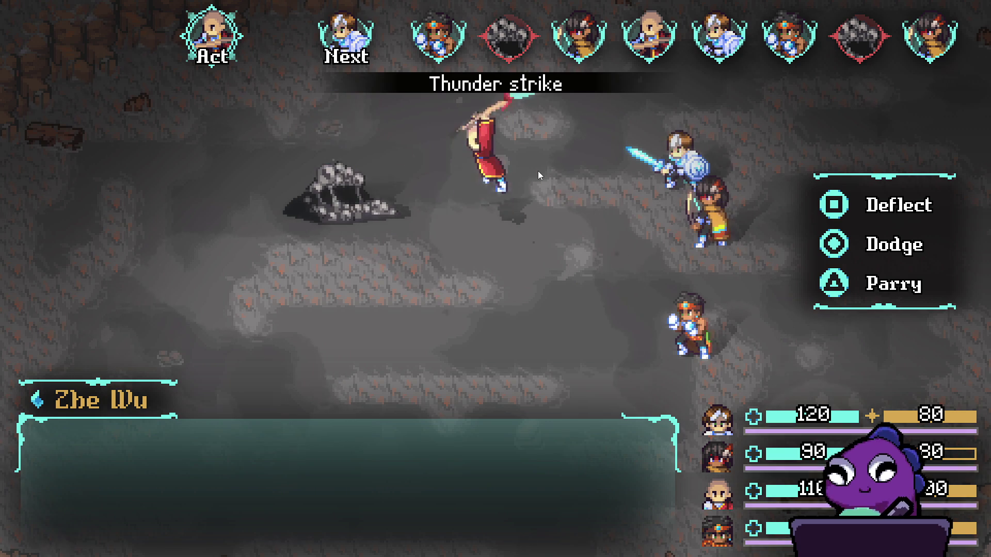
- Have Sam cast Blade beam on the Sloth Blob and Themba cast Flaming Uppercut
key(Down)
key(Down)
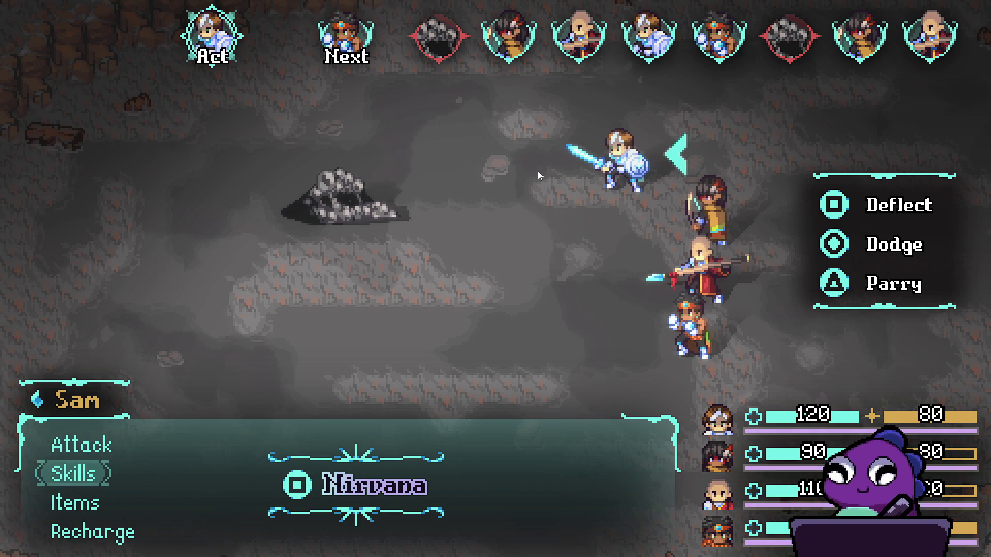
key(Up)
key(Return)
key(Down)
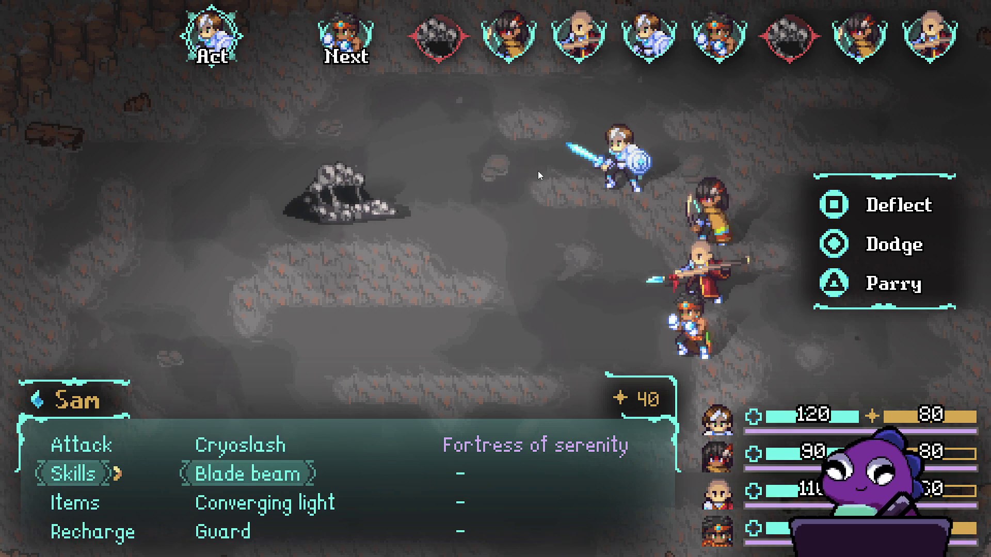
key(Return)
key(Return)
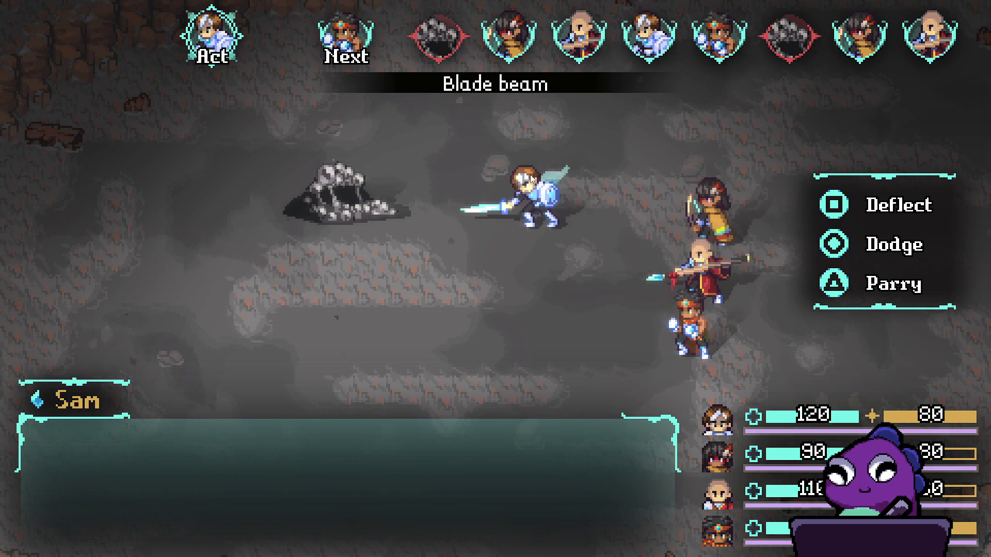
key(Down)
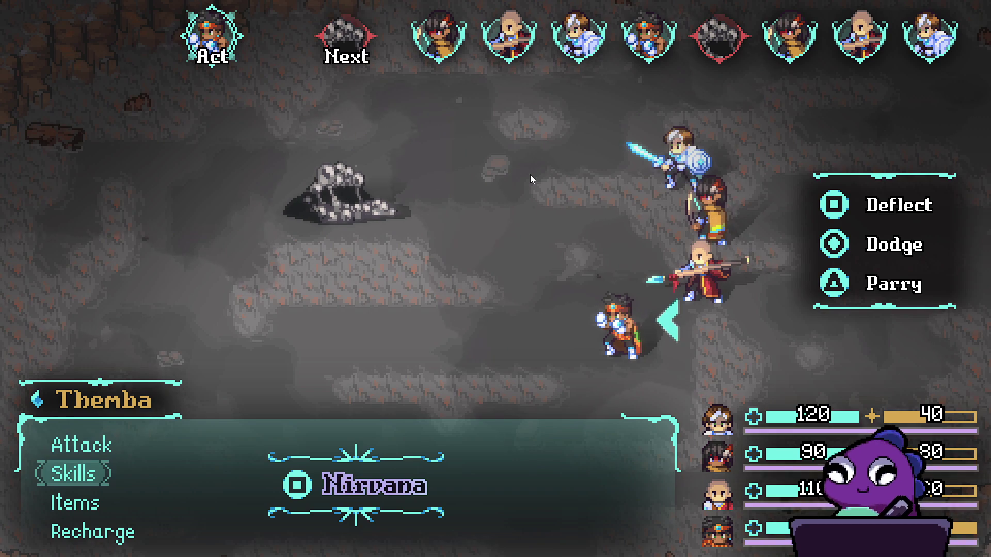
key(Return)
key(Down)
key(Return)
key(Return)
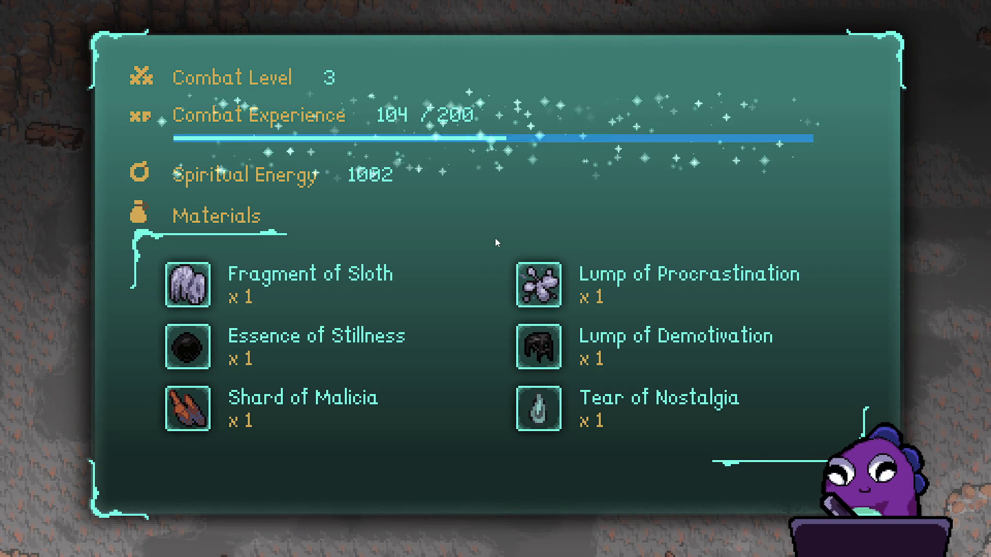
- Dismiss the battle rewards and open the Abilities page of the main menu
key(Return)
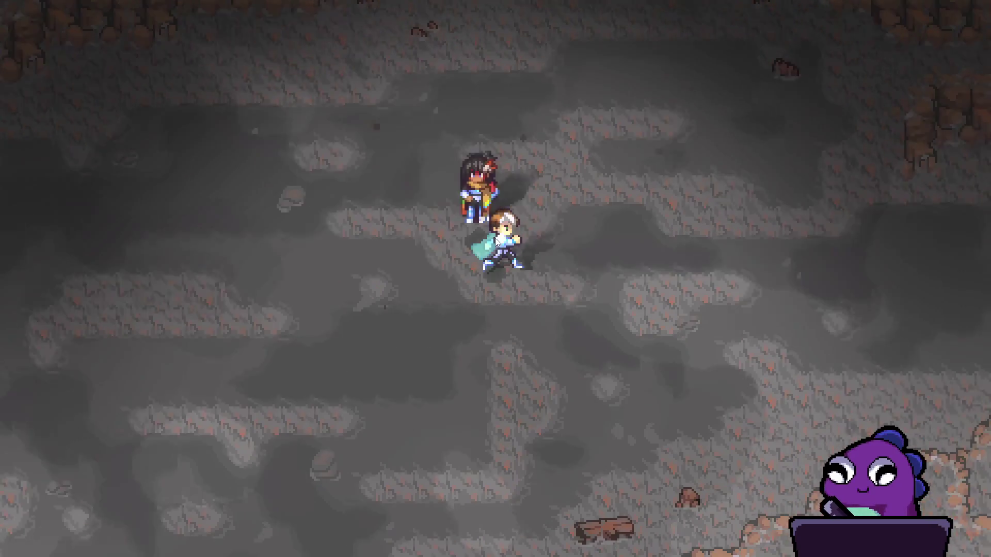
key(Escape)
key(Down)
key(Down)
key(Down)
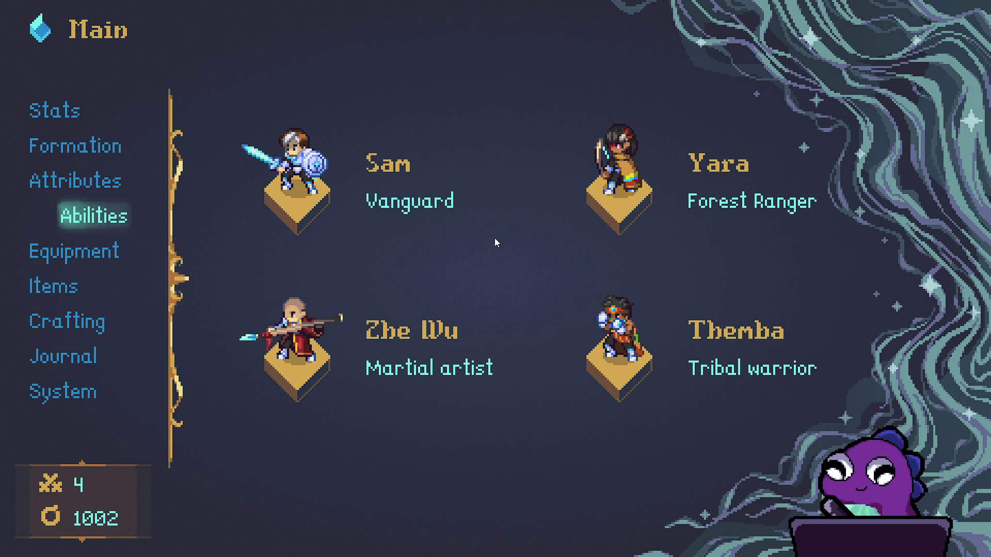
key(Return)
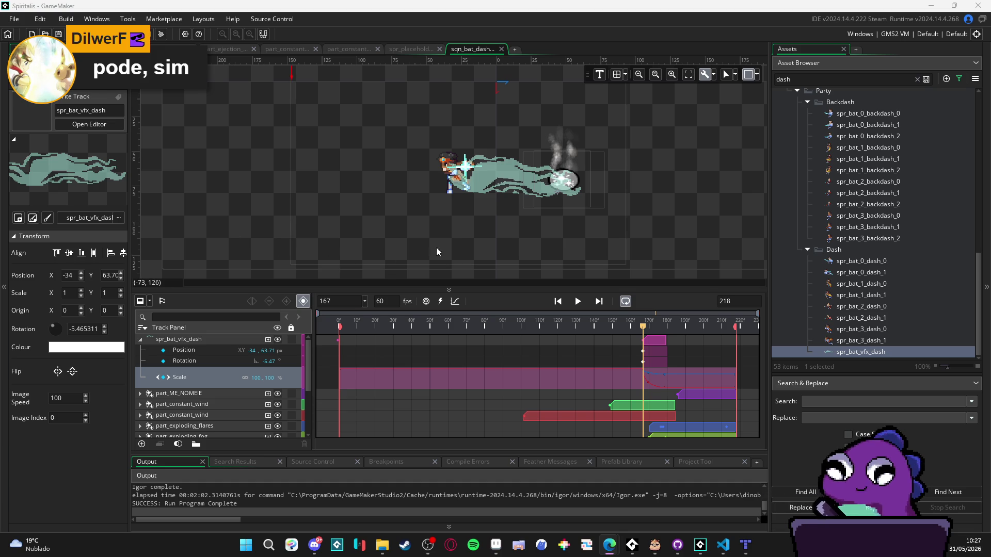
- Replay frames 160–183 of the dash, stop at frame 167, and select the spr_bat_vfx_dash sprite
mouse_move(645, 328)
mouse_down()
mouse_move(657, 327)
mouse_move(602, 327)
mouse_move(707, 327)
mouse_up()
click(638, 328)
key(space)
click(631, 327)
drag(633, 329, 673, 330)
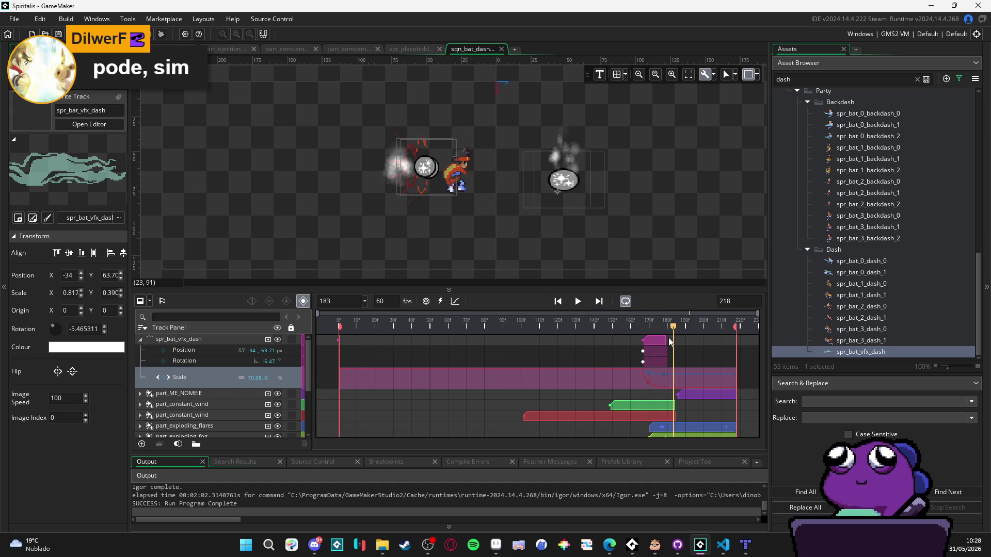
key(space)
key(space)
key(space)
click(636, 330)
key(space)
click(643, 332)
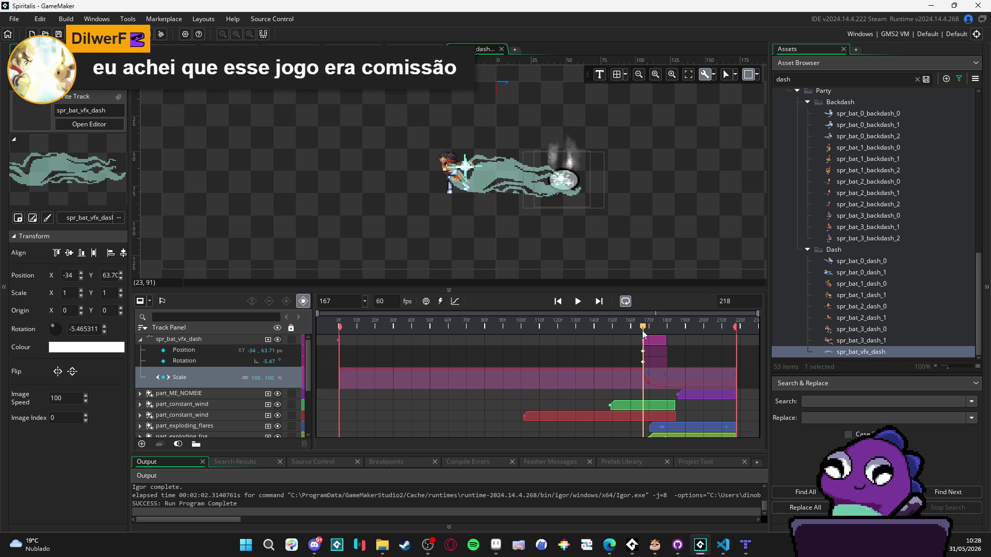
click(516, 178)
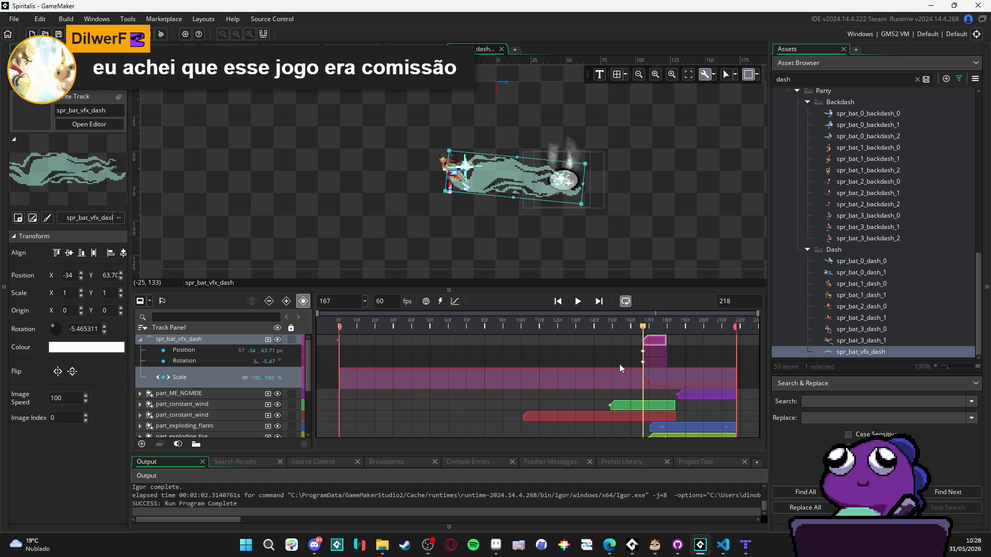
- Set spr_bat_vfx_dash's Rotation to 0 in the Track Panel
click(271, 363)
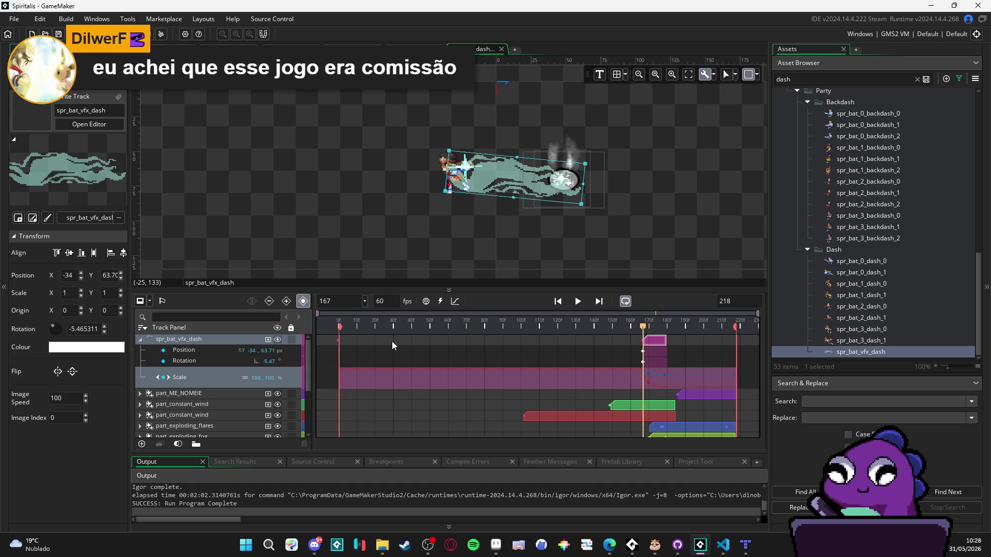
text(0)
click(621, 334)
key(space)
- Select spr_to_idle, collapse the VFX track's property rows, and replay from about frame 150
key(space)
click(596, 237)
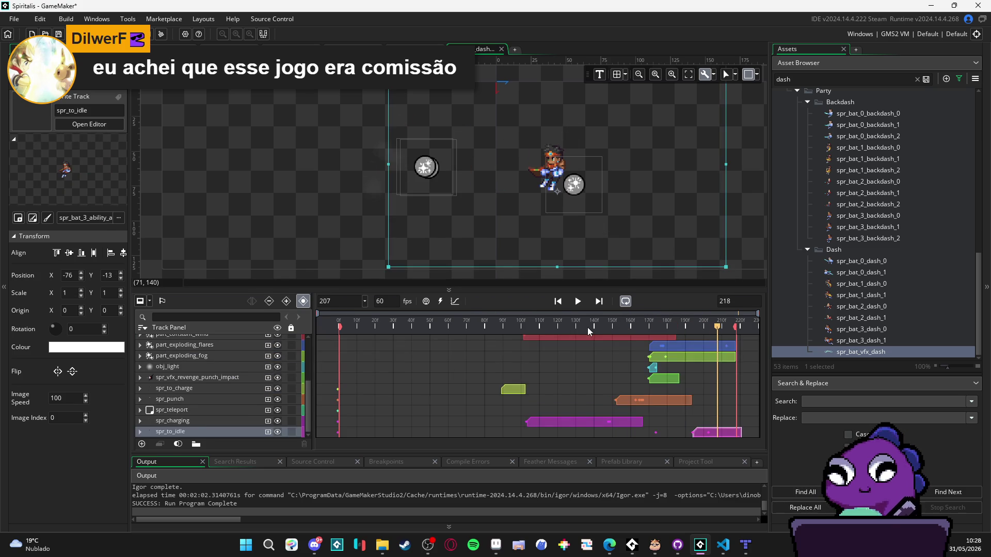
click(599, 333)
key(space)
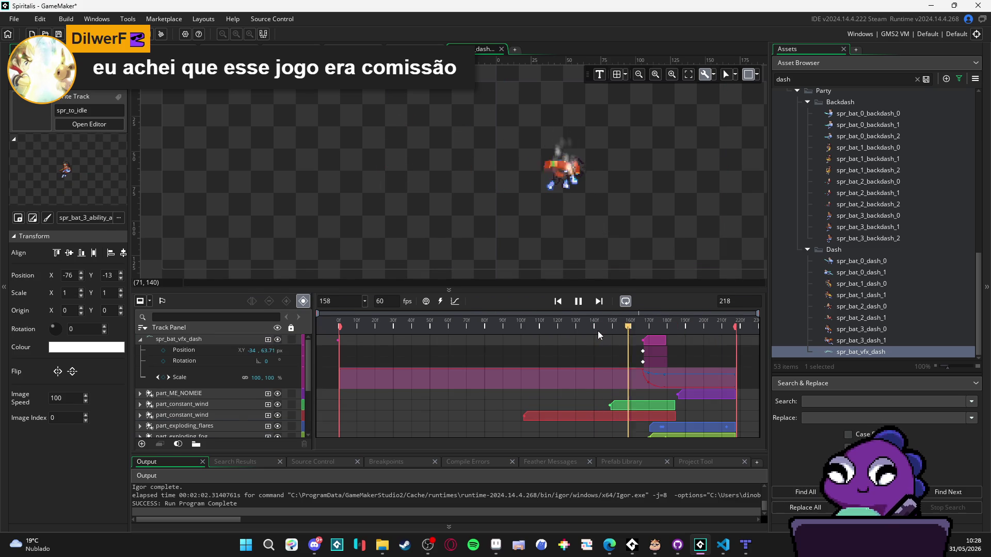
key(space)
click(140, 339)
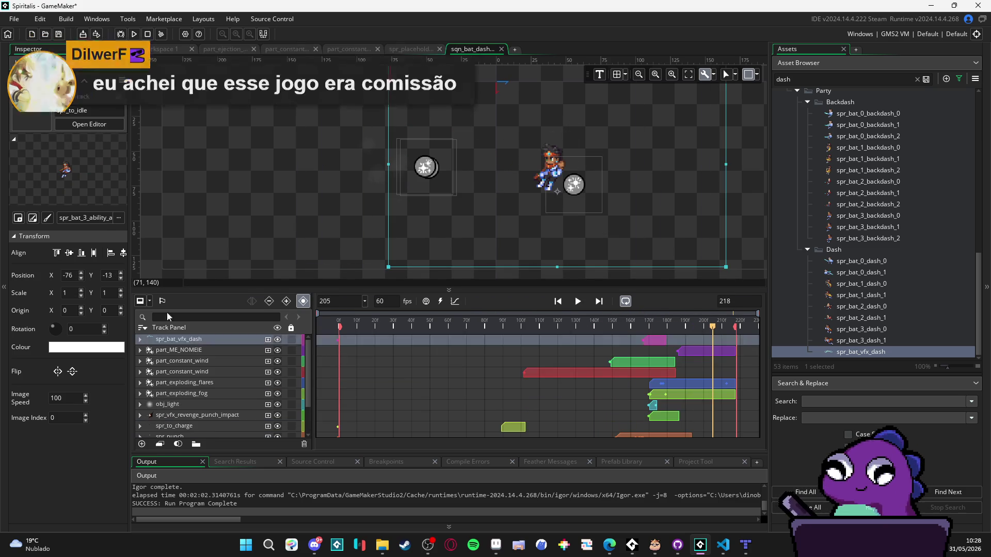
click(610, 331)
key(space)
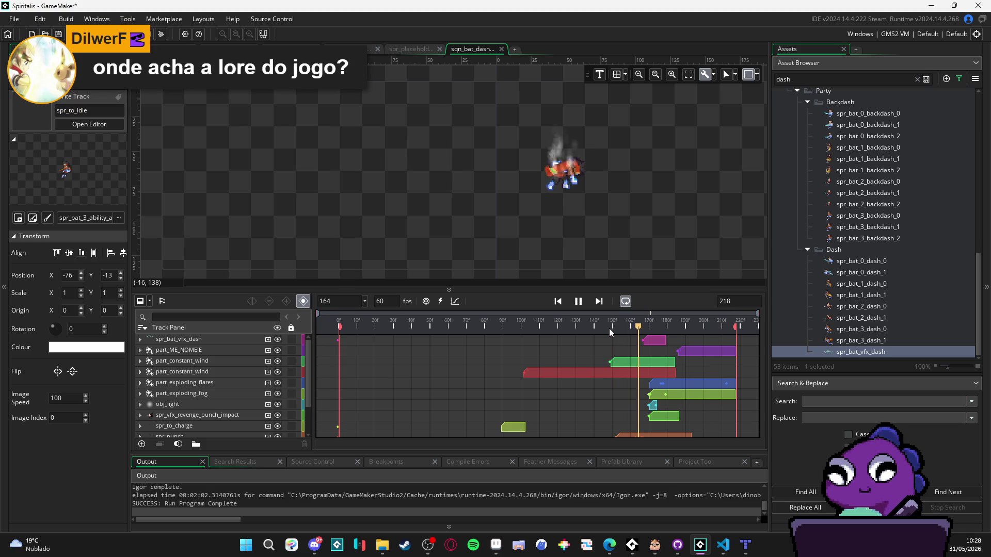
key(space)
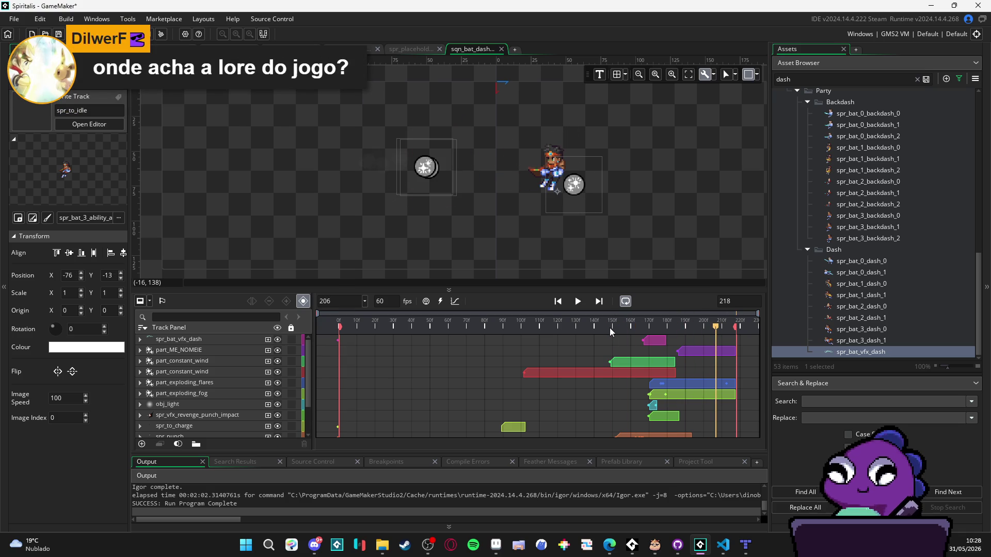
- Replay the punch repeatedly from frames 134–150 to check the levelled dash effect
click(562, 331)
key(space)
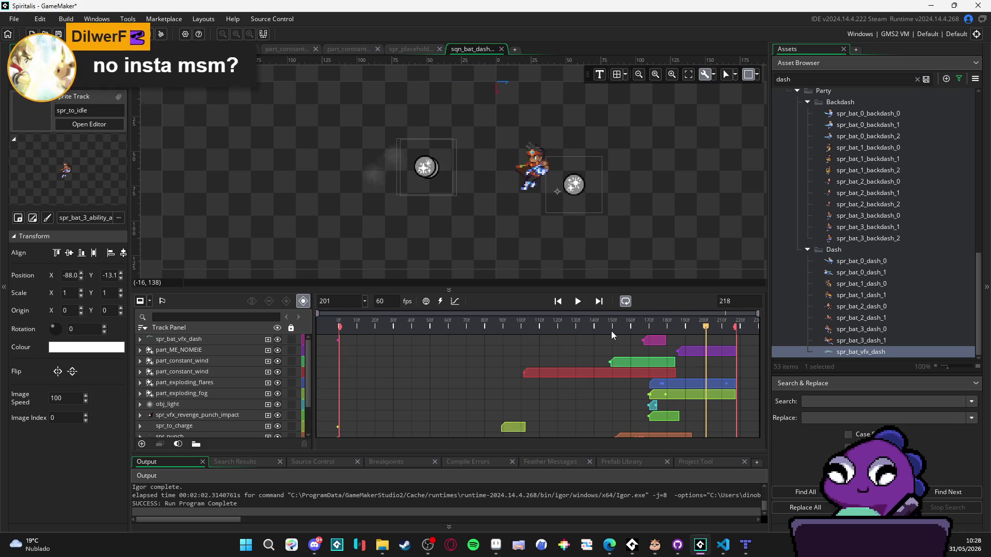
click(572, 330)
click(588, 329)
key(space)
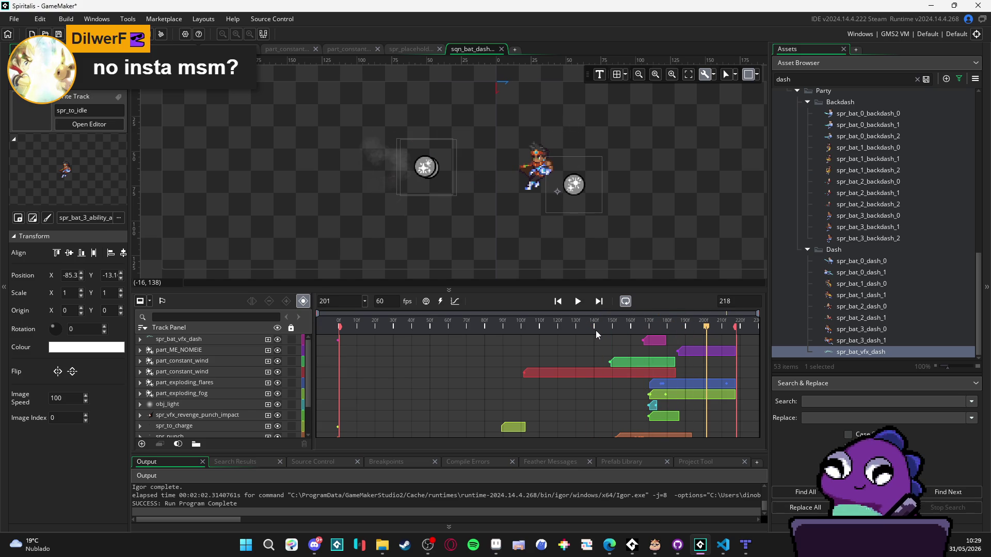
mouse_move(595, 330)
mouse_down()
mouse_move(625, 331)
mouse_move(581, 328)
mouse_up()
key(space)
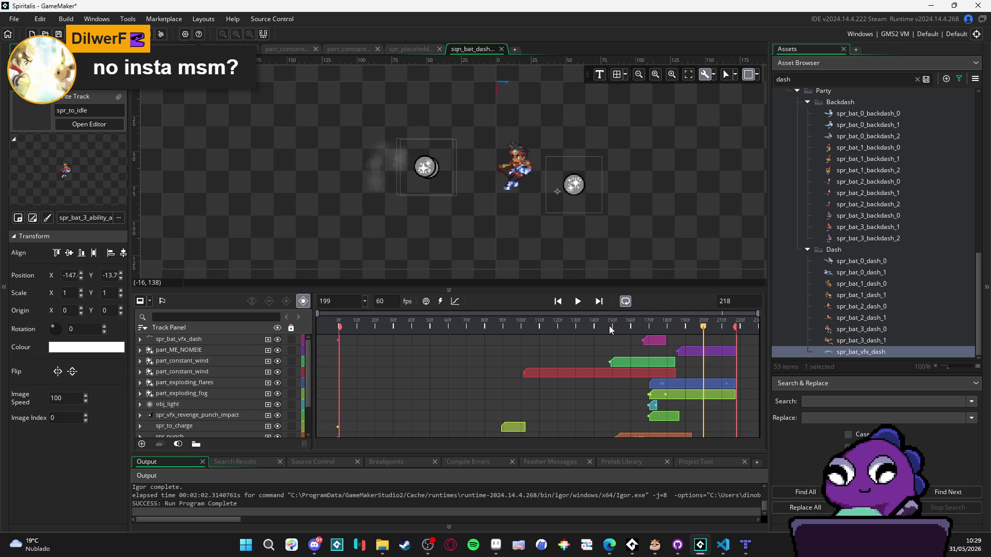
click(593, 325)
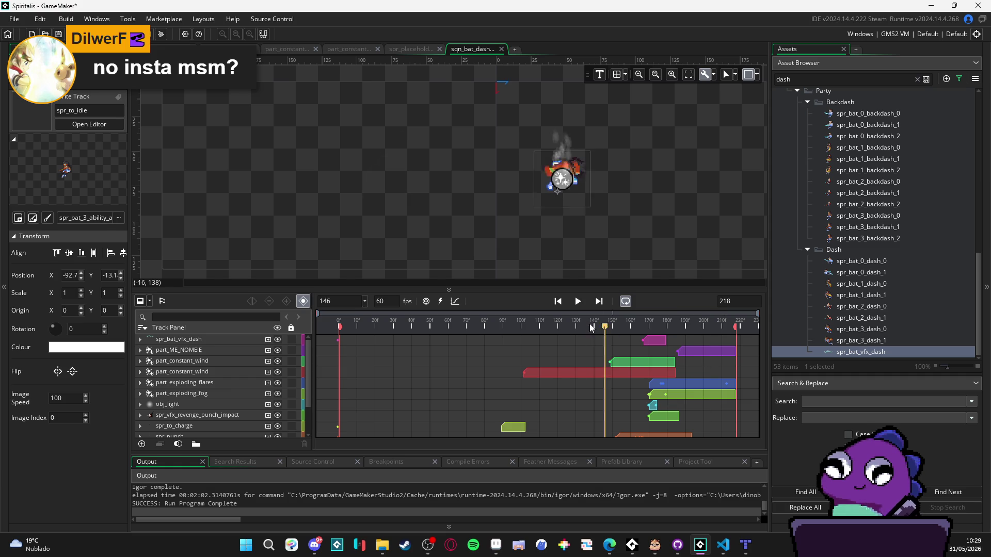
click(601, 329)
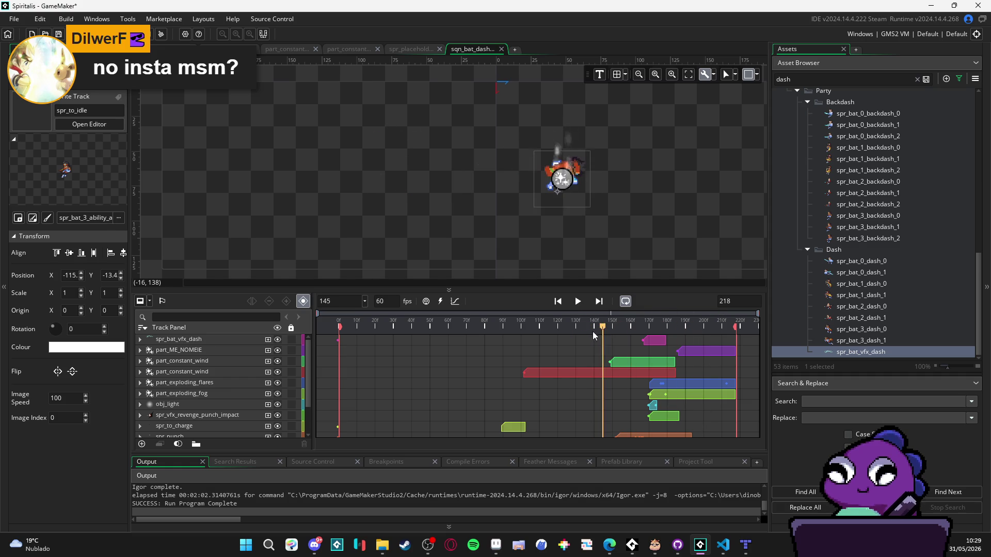
key(space)
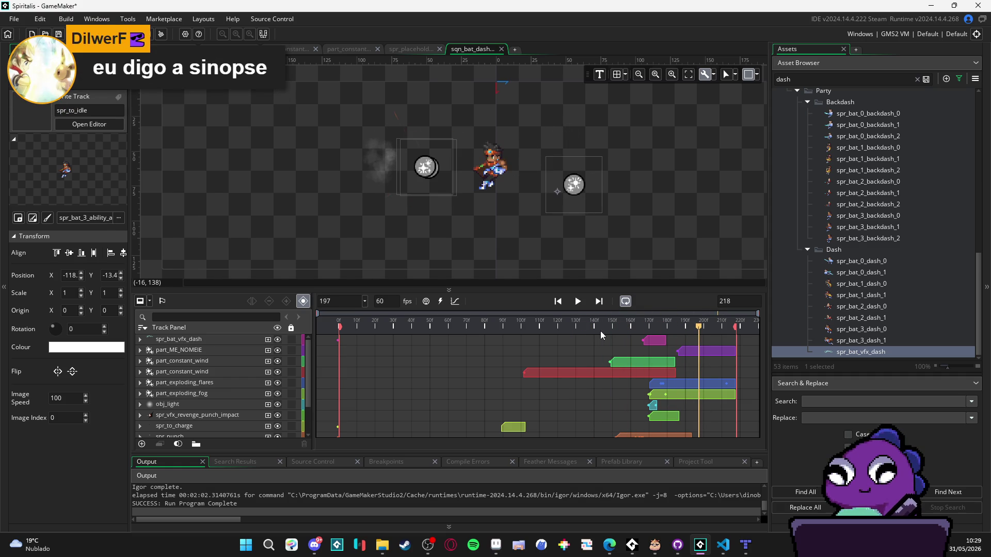
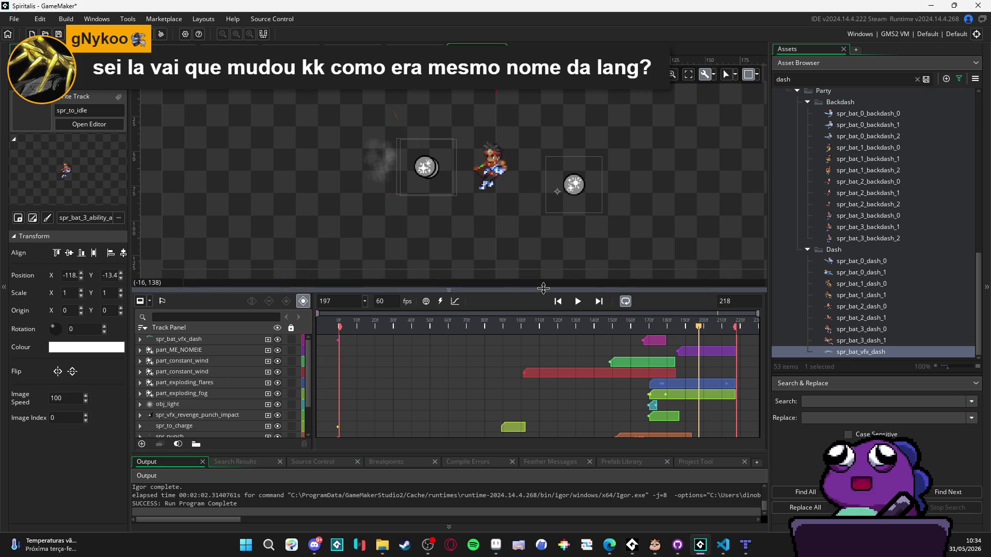
- Enlarge the sequence canvas by shrinking the timeline and asset list, then recentre the dash scene
drag(543, 287, 546, 325)
drag(769, 304, 803, 300)
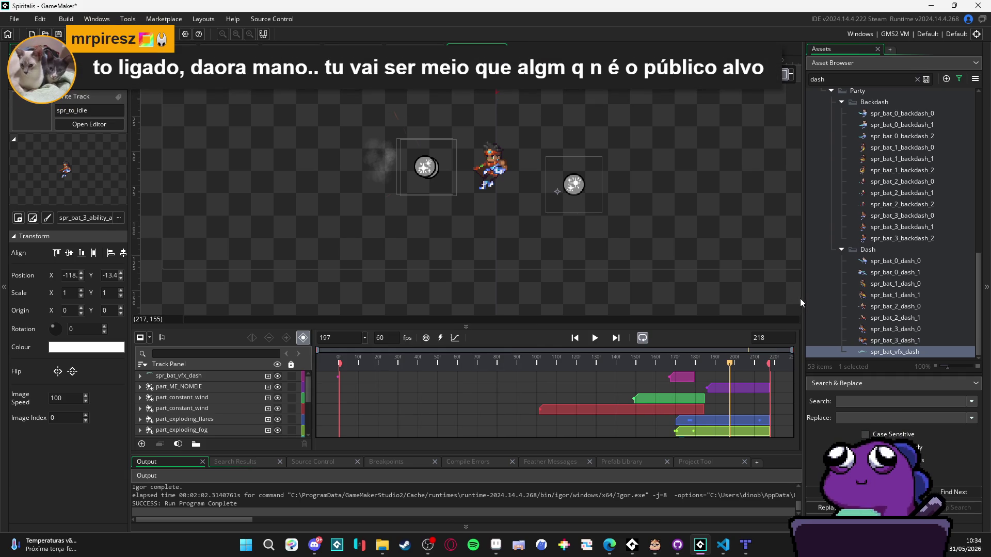
drag(803, 298, 804, 296)
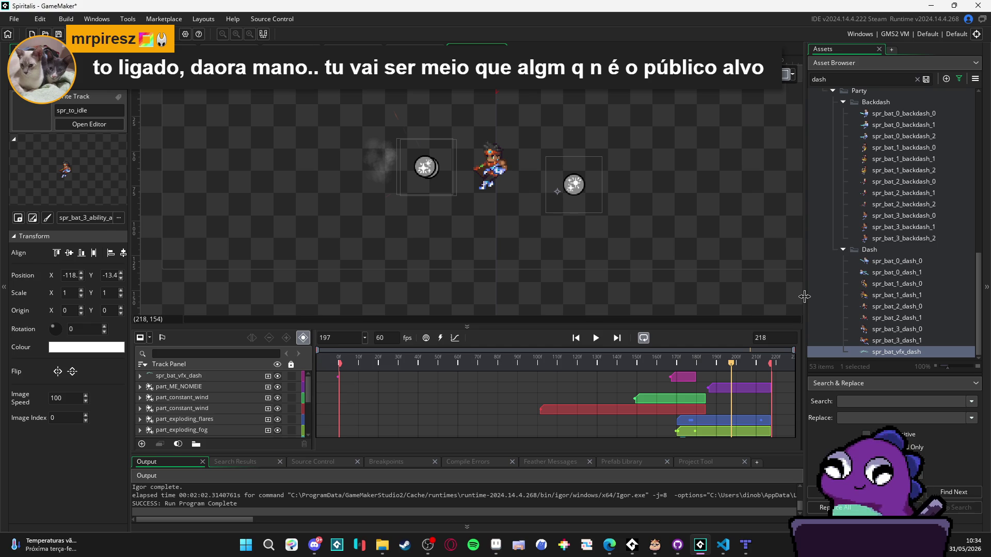
drag(806, 293, 805, 294)
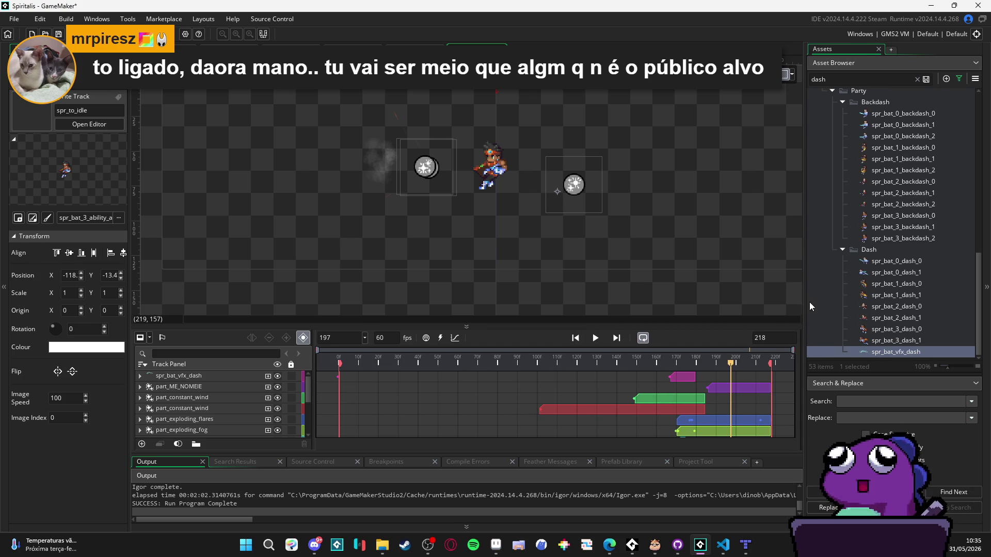
drag(804, 301, 809, 301)
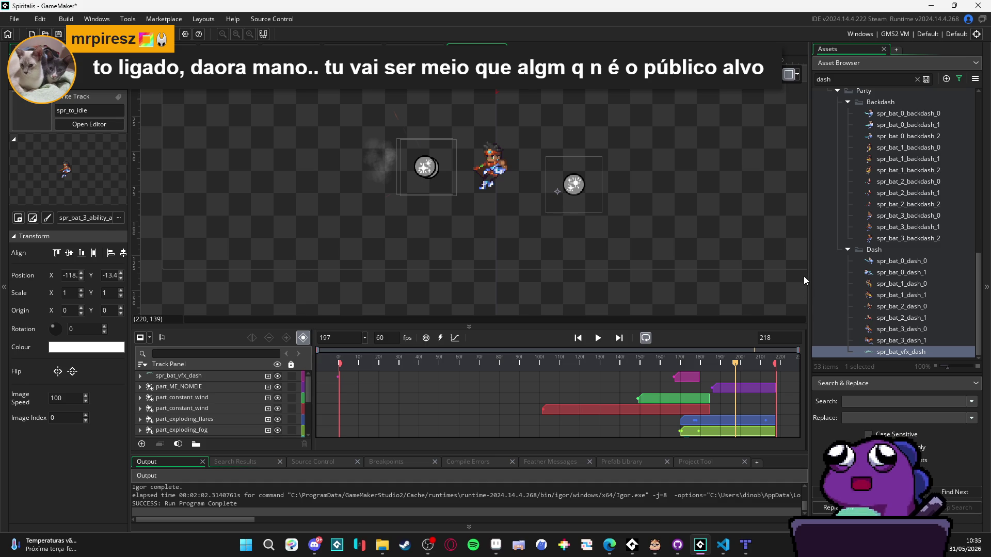
drag(636, 256, 658, 280)
scroll(697, 402, down, 5)
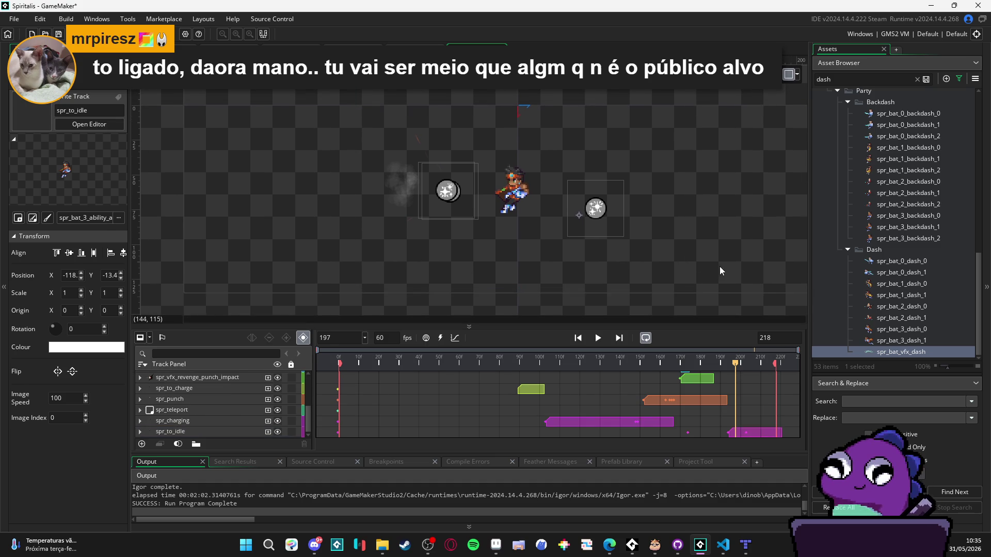
click(598, 211)
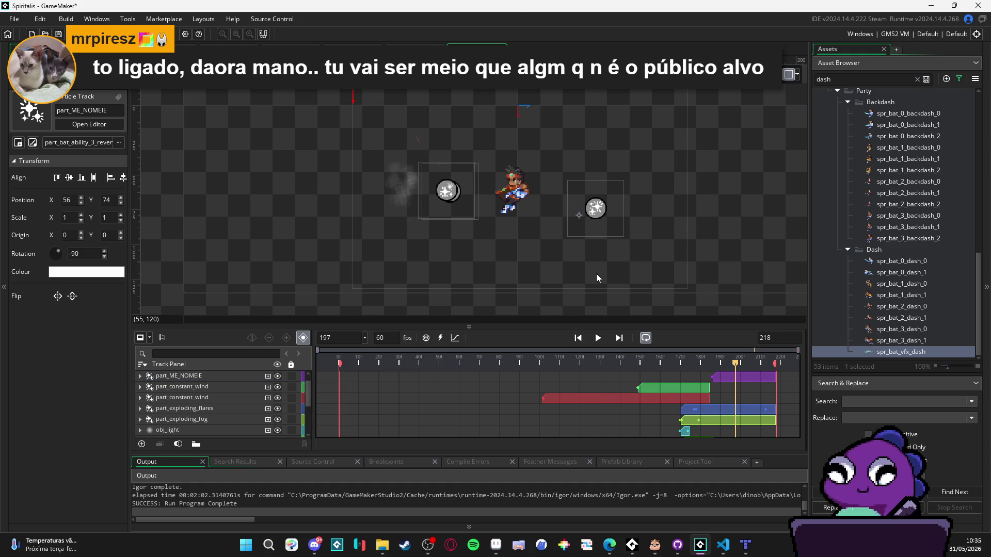
click(576, 229)
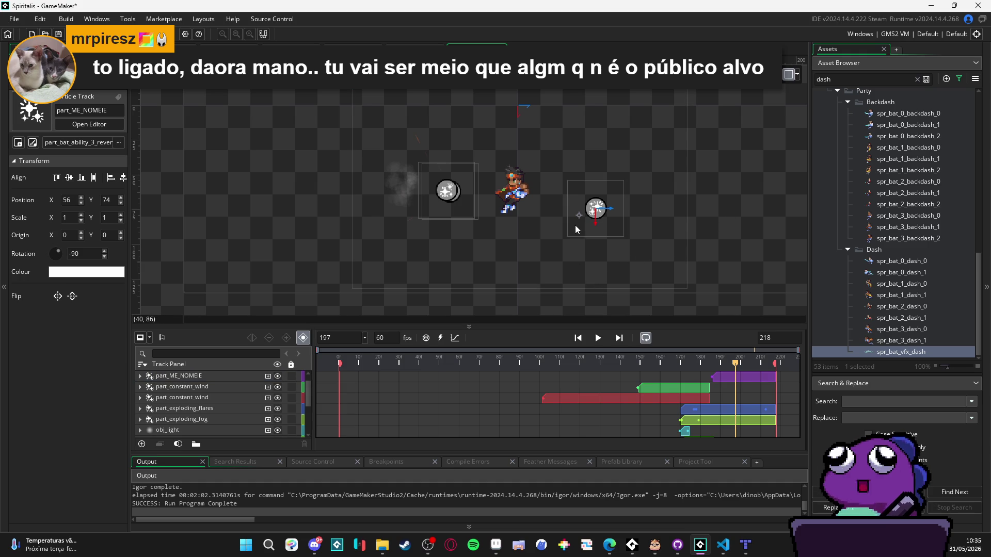
click(547, 304)
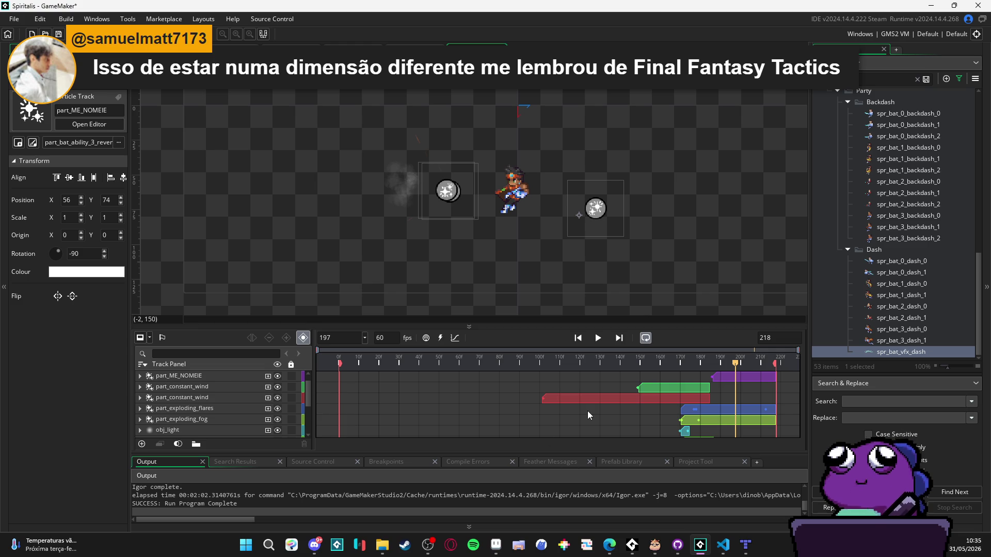
scroll(588, 412, down, 2)
scroll(588, 412, up, 1)
scroll(587, 411, up, 2)
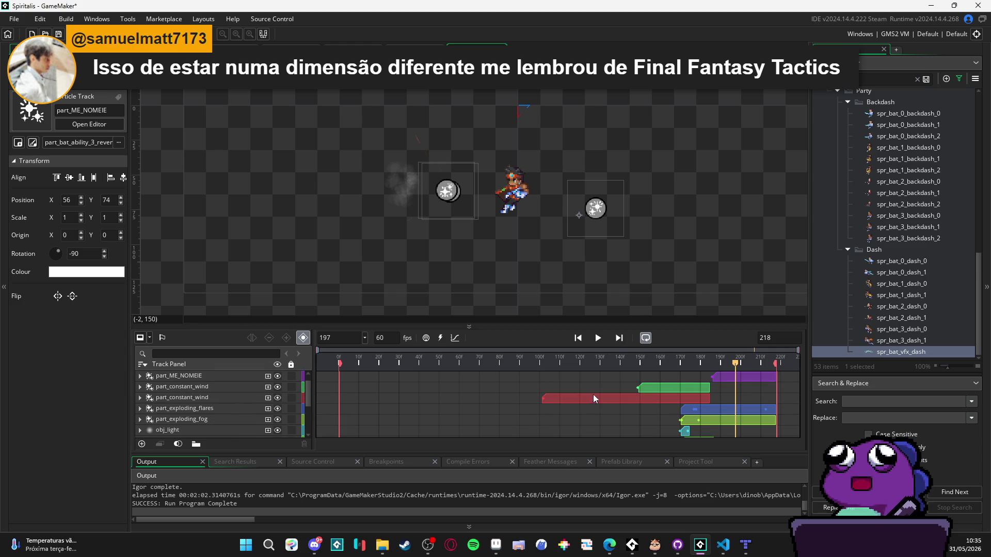
click(619, 231)
click(620, 232)
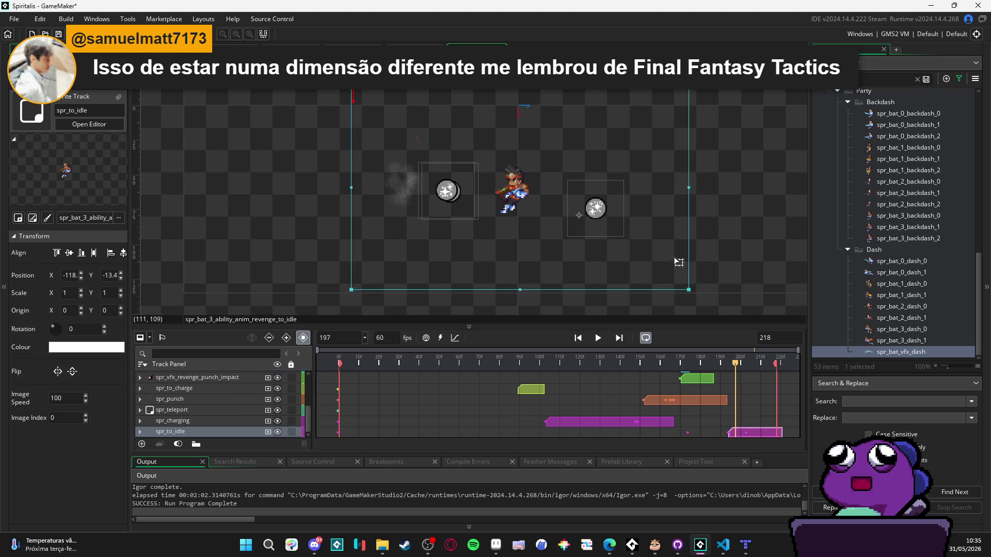
click(615, 216)
click(627, 215)
click(626, 216)
click(464, 195)
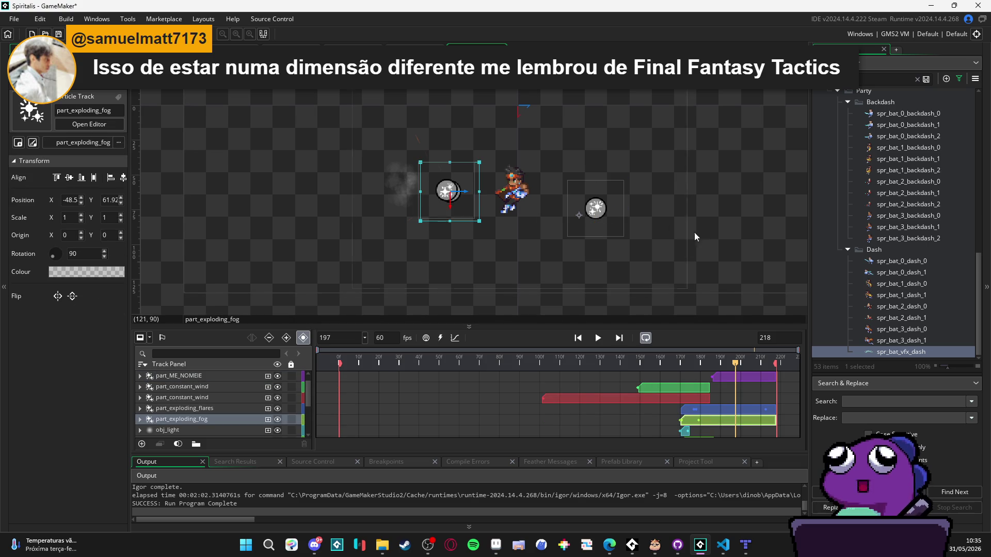
click(653, 219)
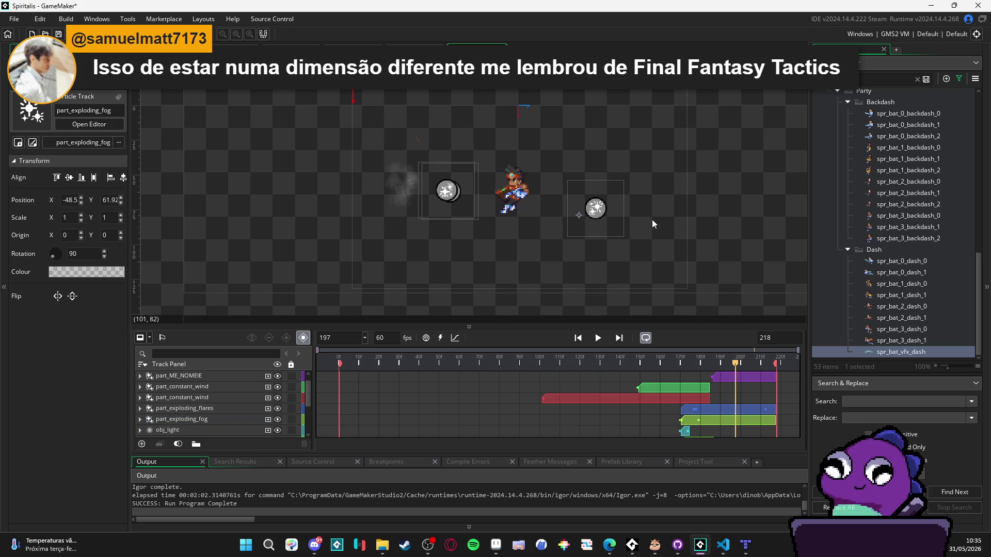
click(784, 231)
click(612, 226)
click(477, 215)
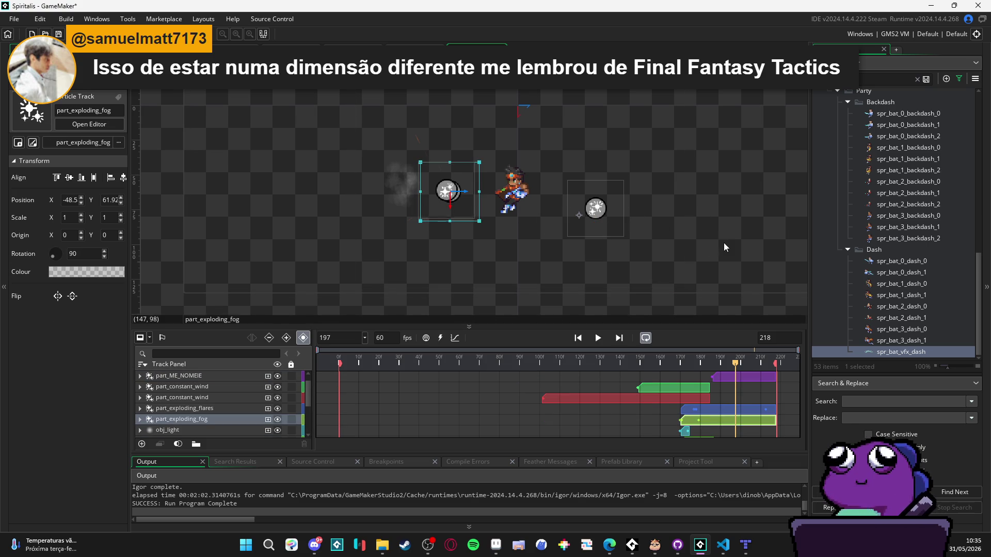
click(681, 240)
click(626, 228)
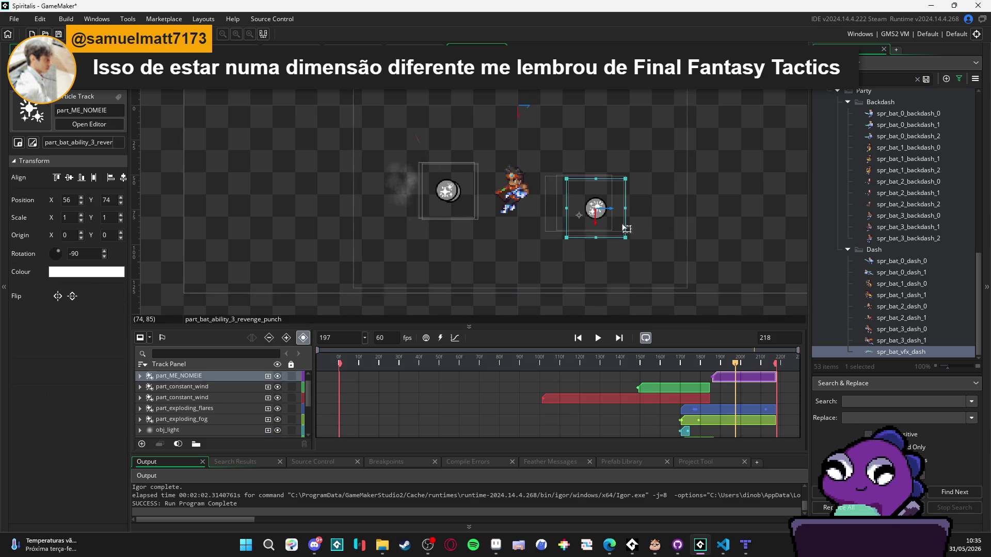
click(460, 215)
click(657, 262)
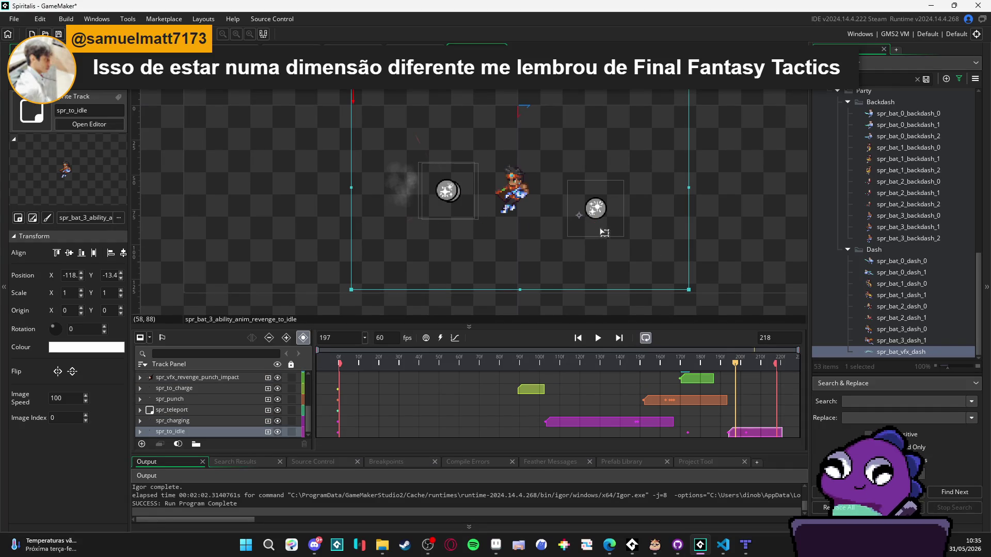
click(749, 242)
click(613, 223)
click(470, 209)
click(670, 228)
click(765, 236)
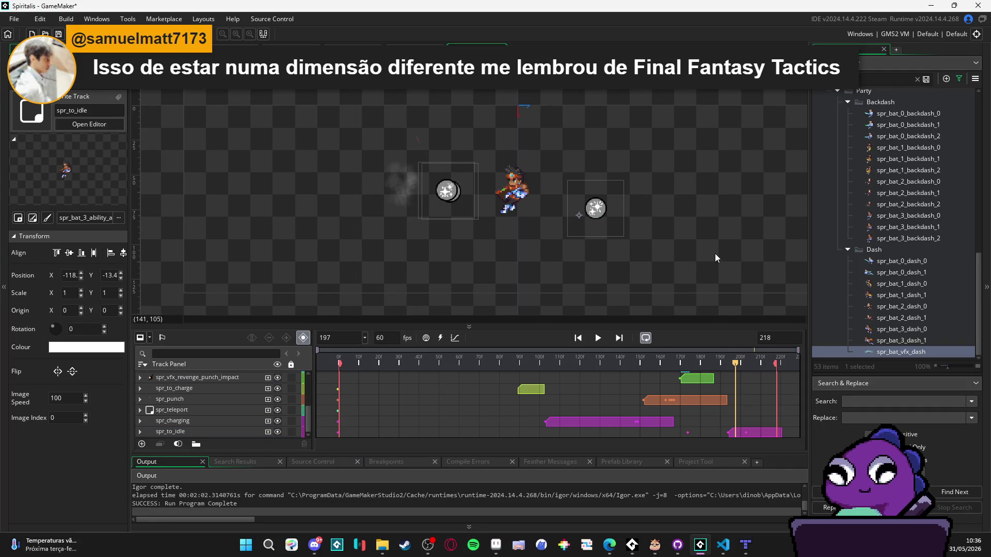
click(685, 268)
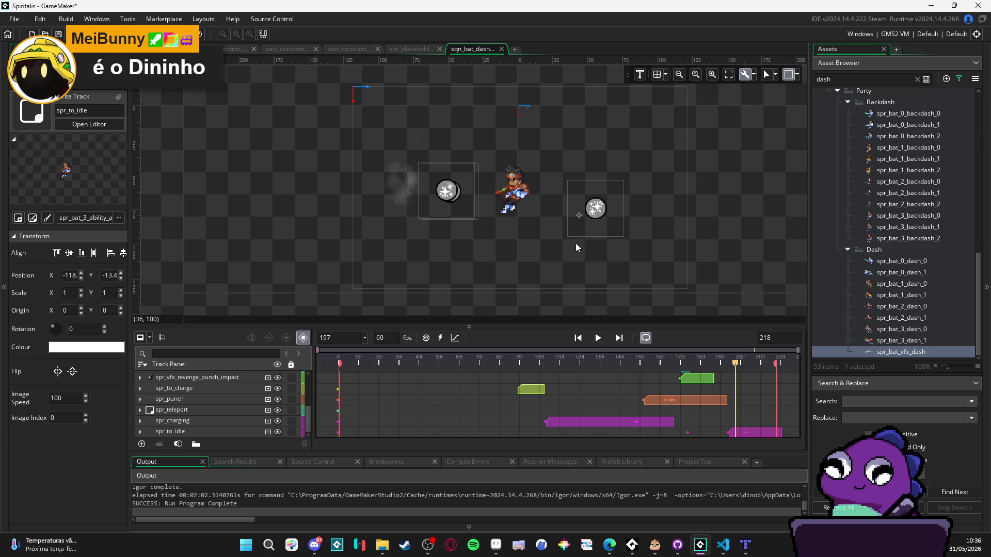
click(593, 209)
click(757, 240)
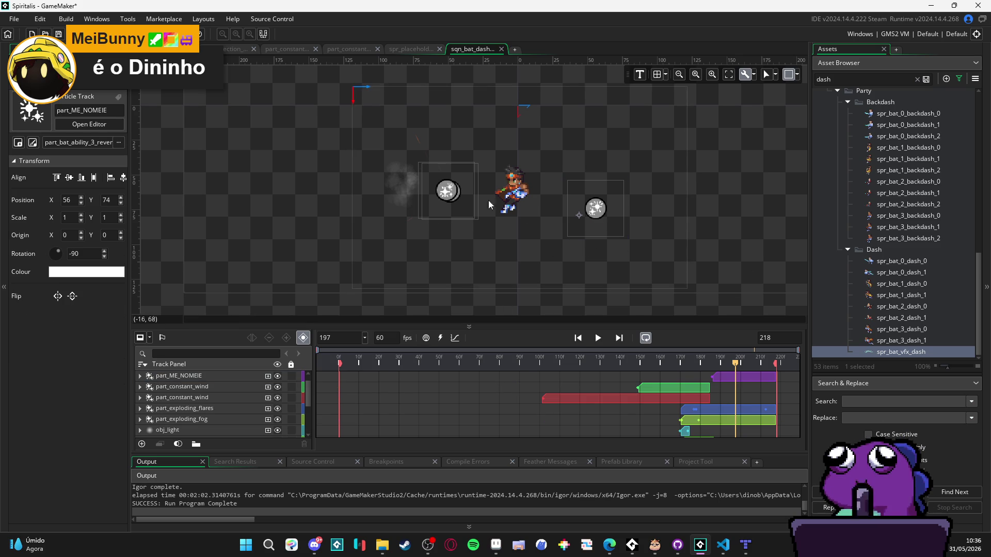
click(448, 191)
click(736, 227)
click(661, 219)
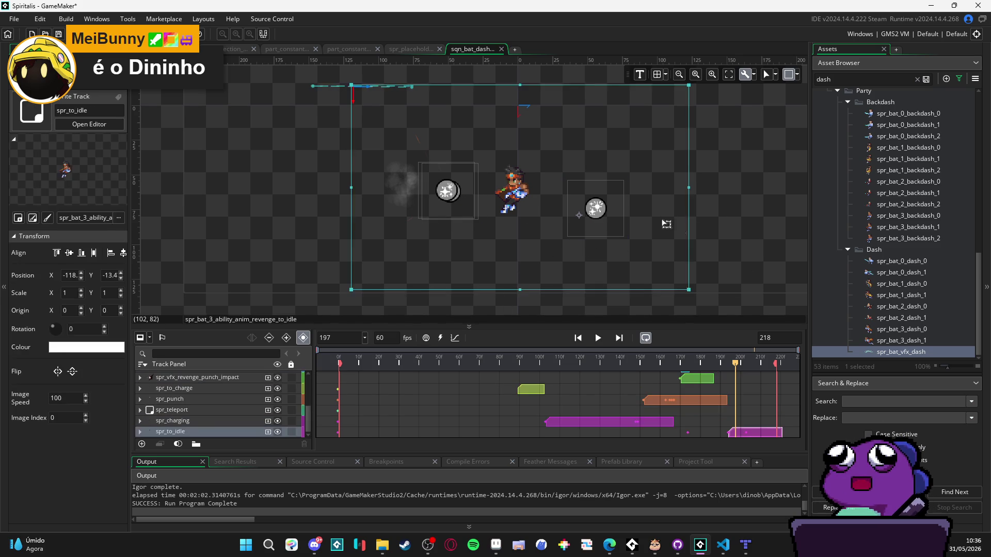
click(584, 225)
click(447, 191)
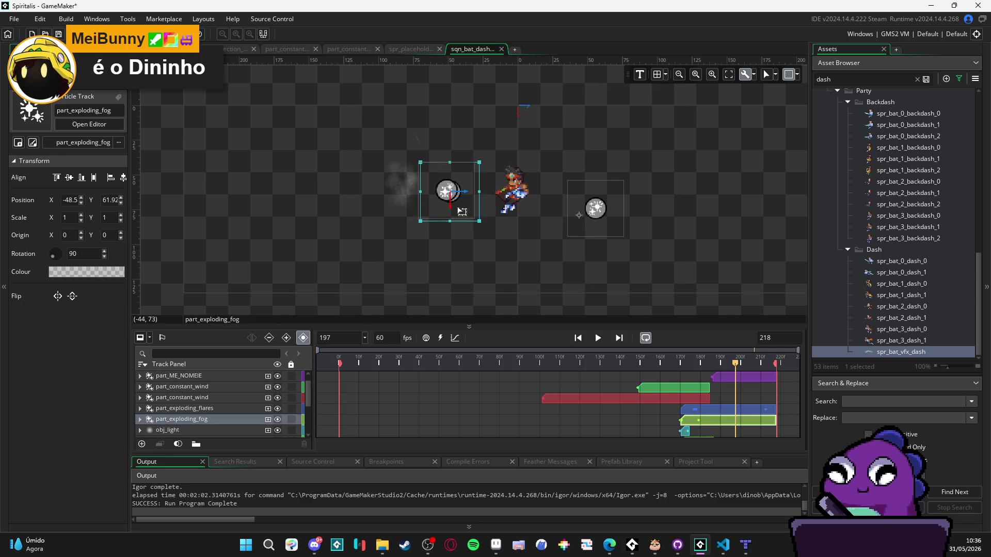
click(638, 219)
click(638, 217)
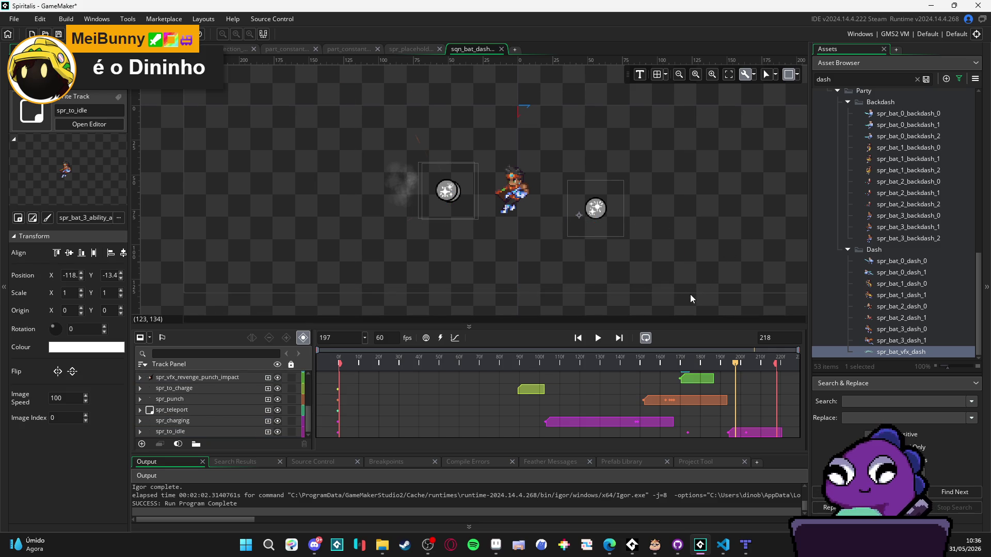
click(624, 251)
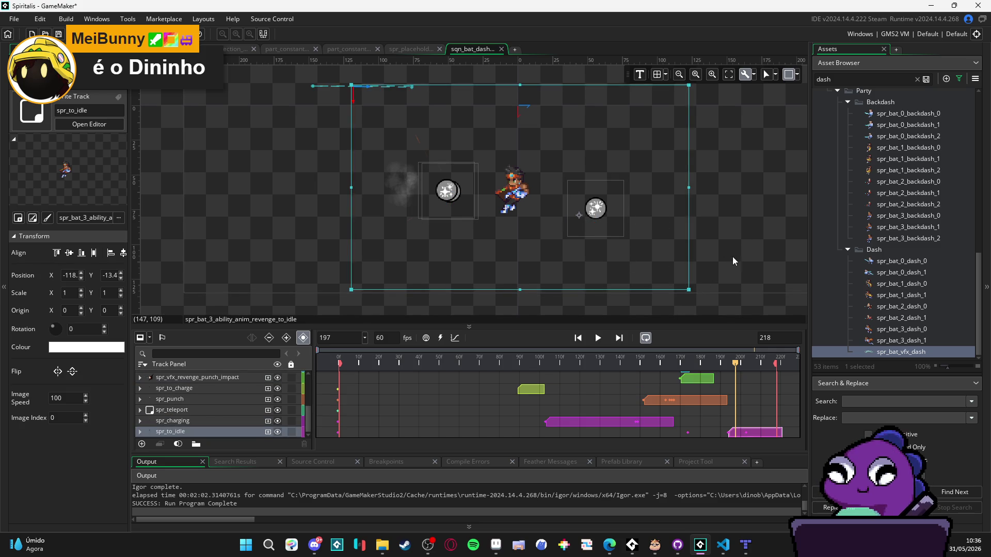
click(573, 228)
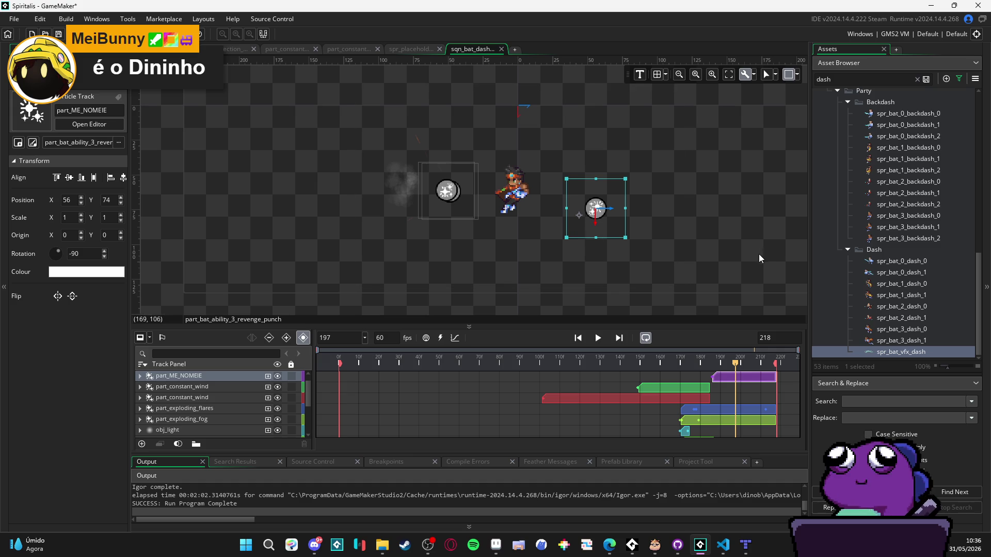
click(676, 234)
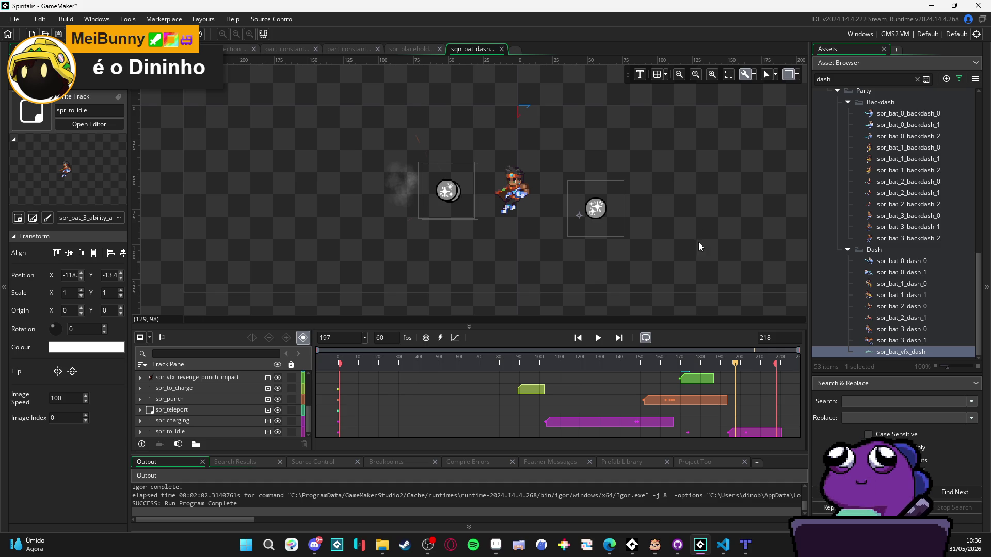
click(660, 241)
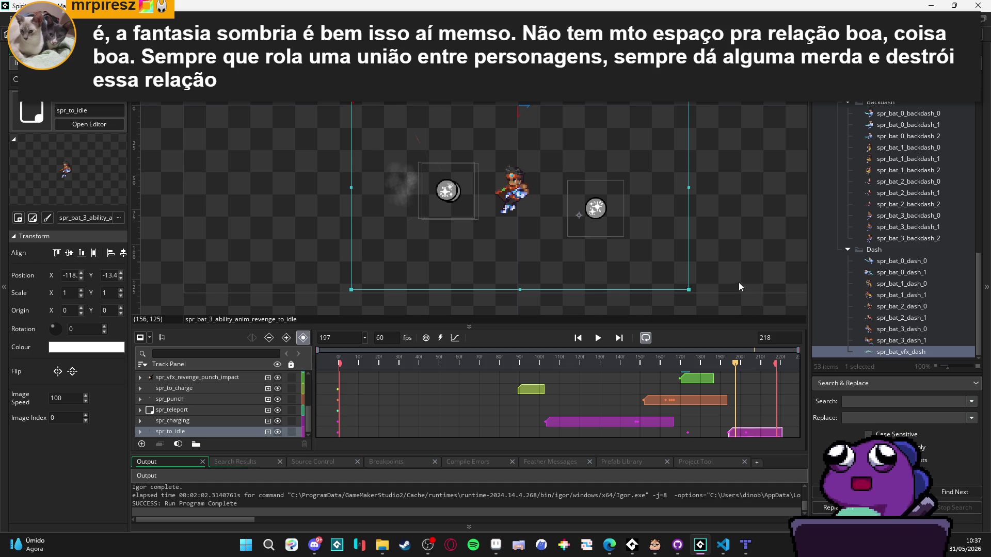
click(712, 274)
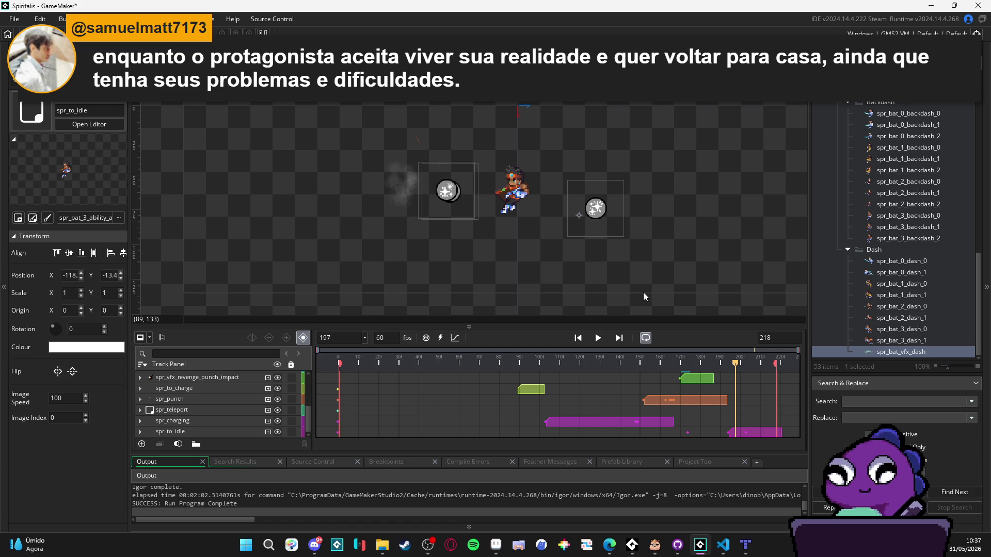
click(557, 249)
click(720, 261)
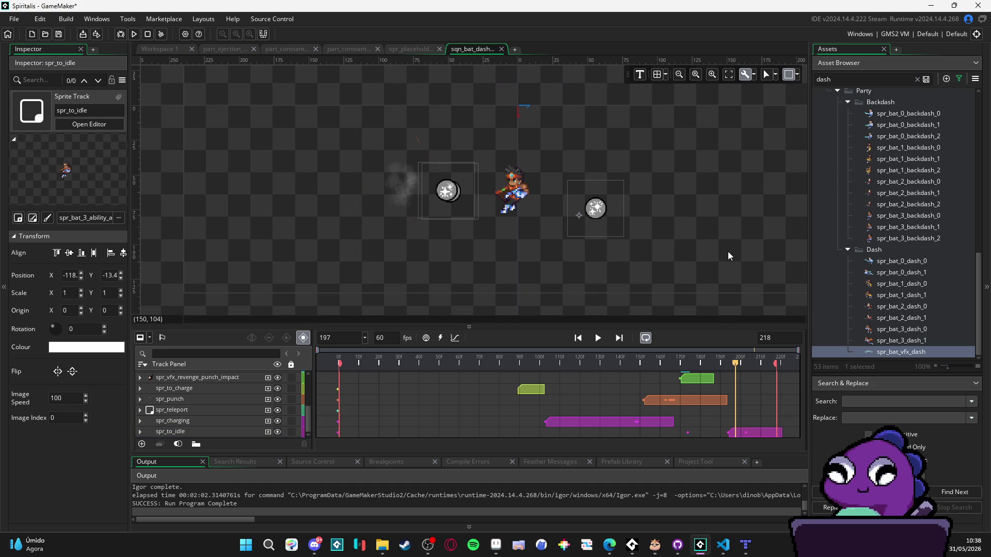
- Resize the timeline and canvas panes, recentre the effects, and scrub back to about frame 171
drag(712, 326, 694, 285)
drag(680, 233, 629, 200)
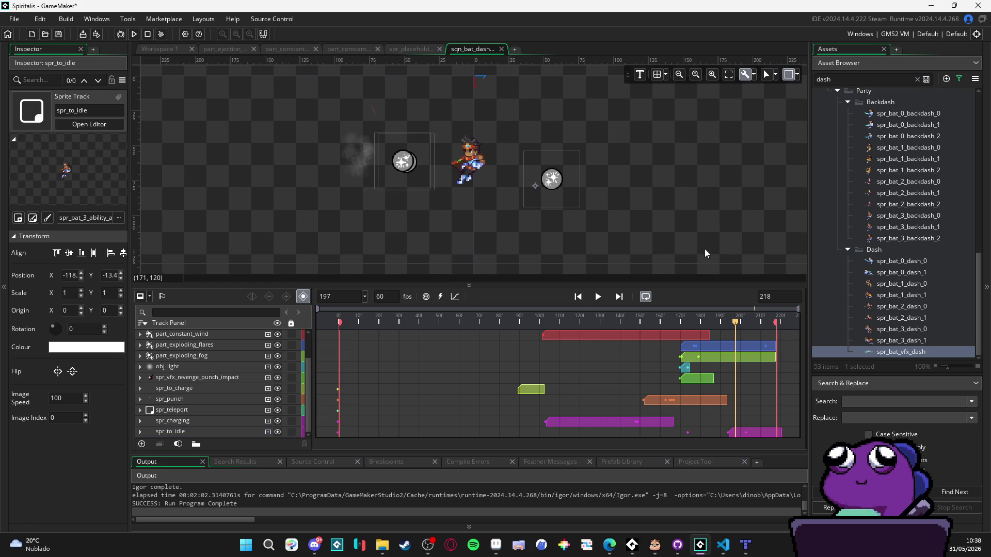
drag(647, 225, 647, 234)
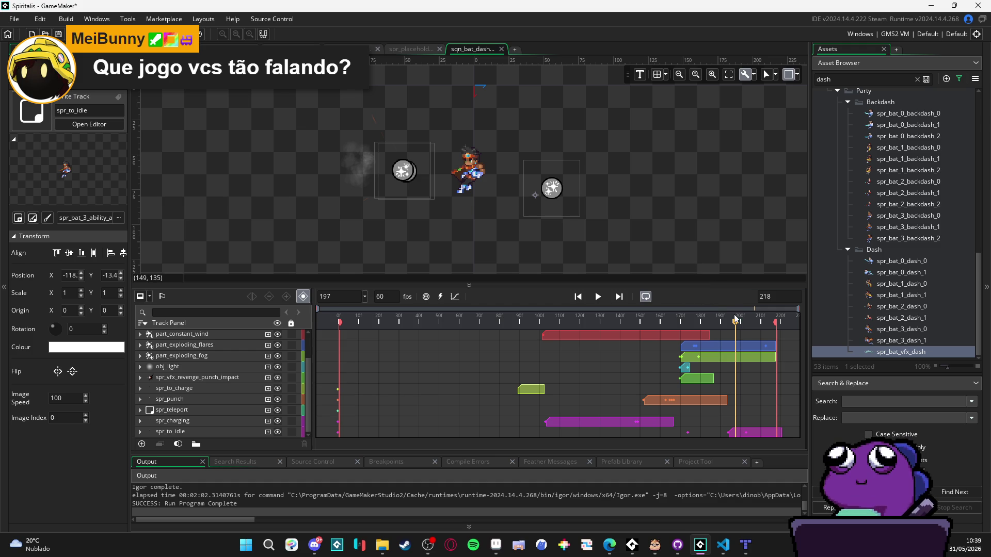
drag(684, 283, 685, 309)
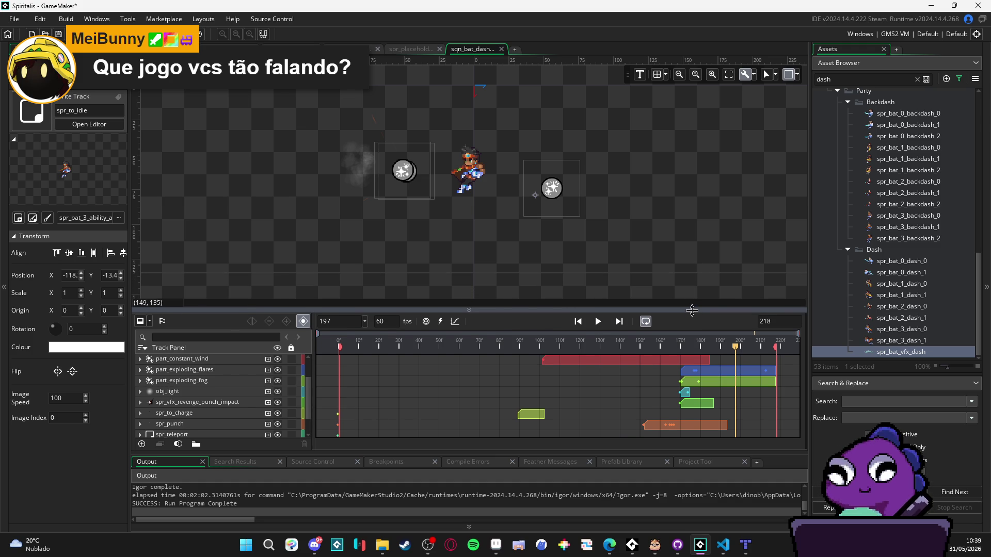
drag(633, 213, 659, 231)
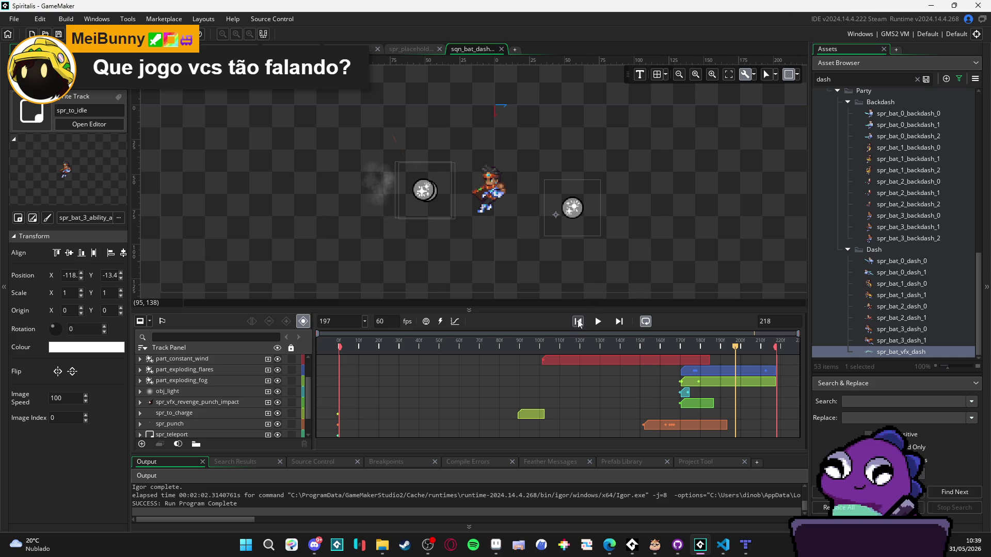
mouse_move(571, 344)
mouse_down()
mouse_move(692, 356)
mouse_move(667, 363)
mouse_move(683, 367)
mouse_up()
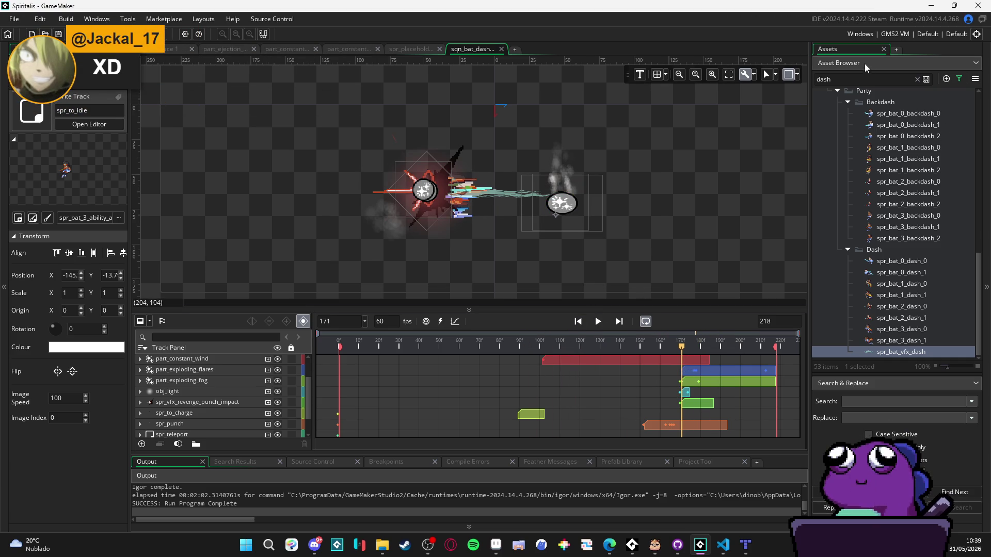
- Replace the 'dash' asset search with 'light' and select the spr_light sprite
click(878, 80)
key(ctrl+a)
key(BackSpace)
text(light)
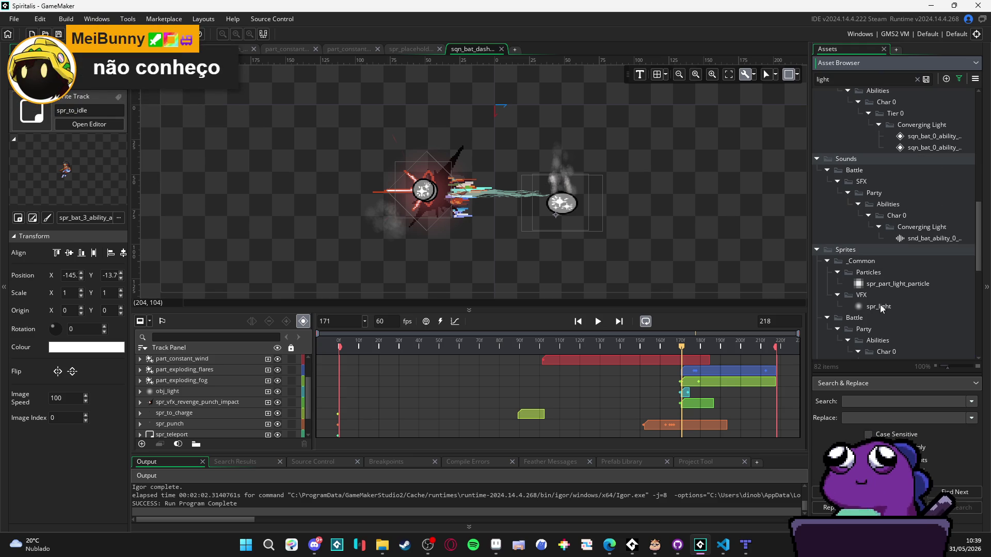
click(888, 308)
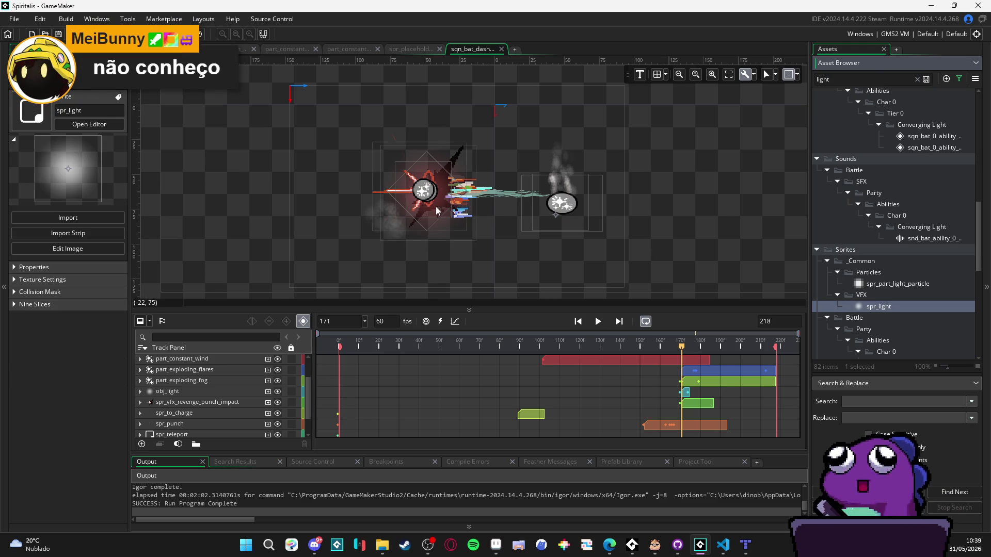
- Compare spr_punch and the light particle sprite, reselect spr_light, and scrub to the glow's start frame
click(331, 193)
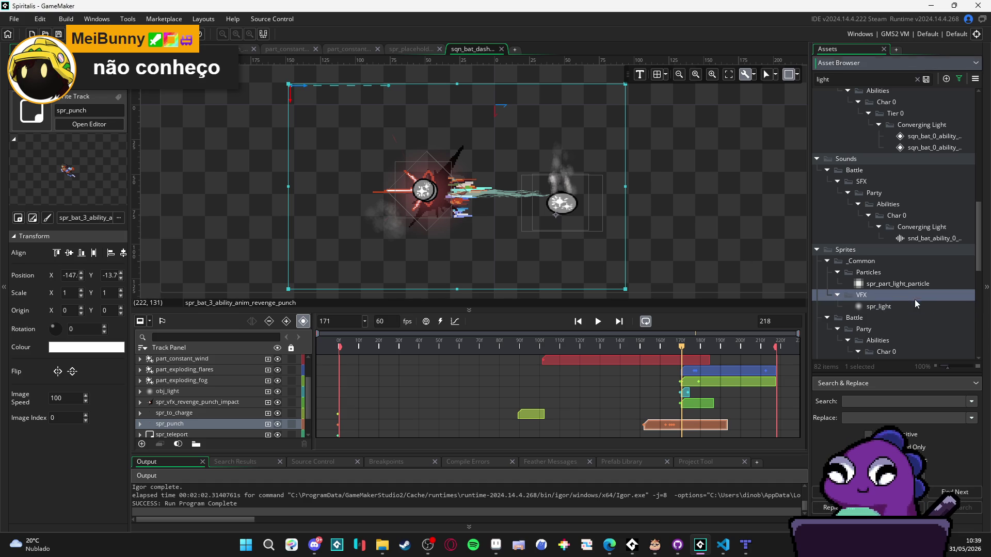
click(898, 284)
click(892, 306)
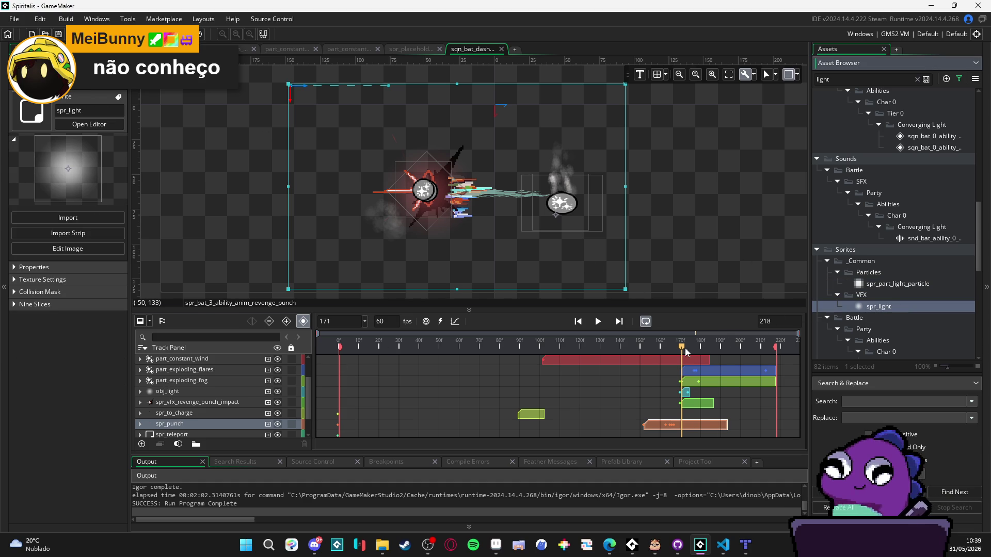
drag(681, 347, 674, 348)
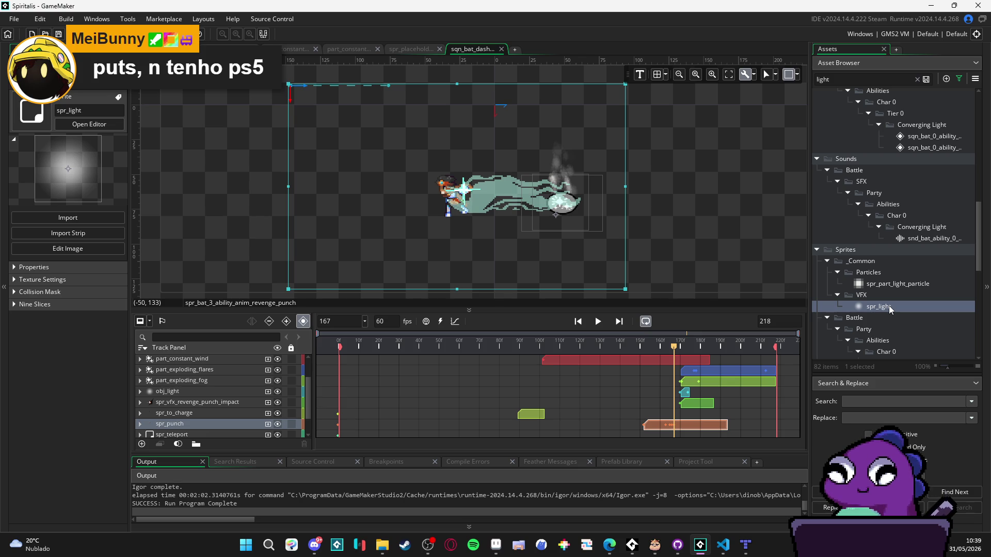
- Drop spr_light onto the canvas and resize it into a wide, flat glow band over the dash
mouse_move(889, 308)
mouse_down()
mouse_move(551, 216)
mouse_move(480, 208)
mouse_move(627, 205)
mouse_move(614, 203)
mouse_up()
drag(516, 249, 515, 223)
drag(616, 191, 591, 190)
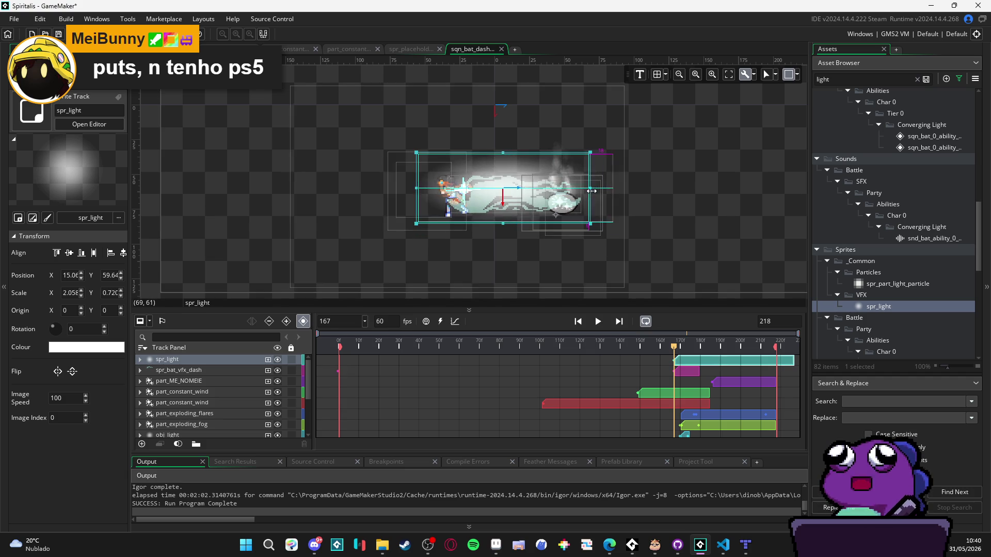
drag(530, 204, 530, 210)
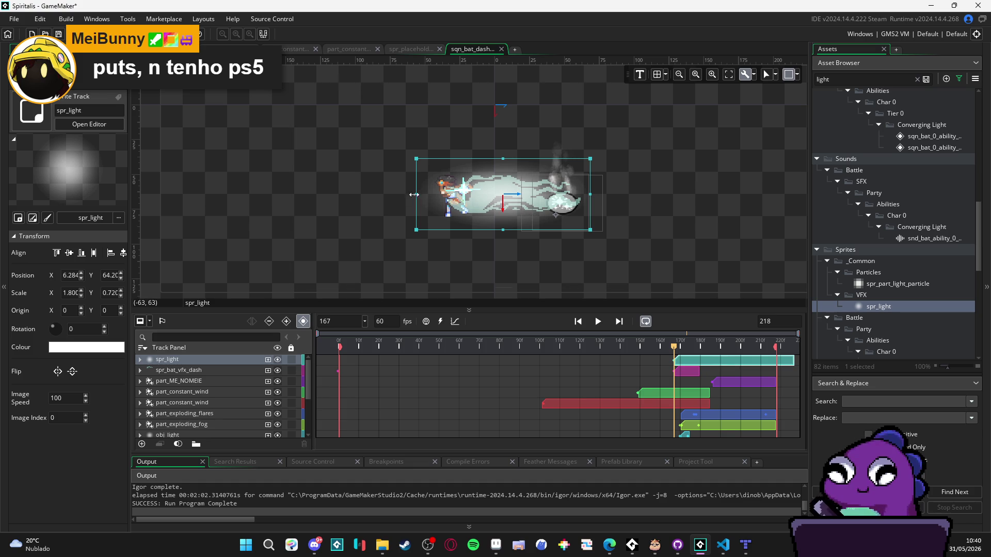
drag(418, 195, 437, 200)
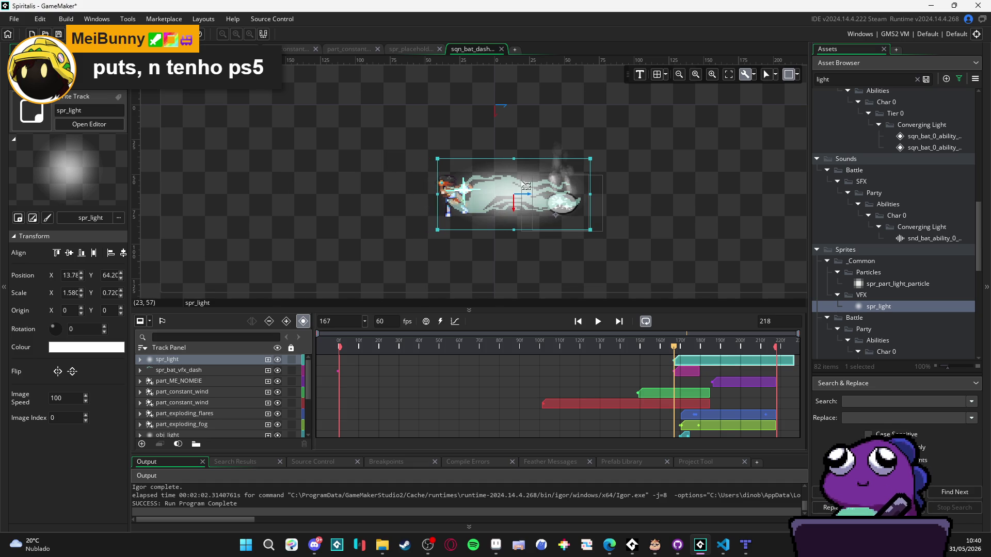
drag(510, 158, 508, 160)
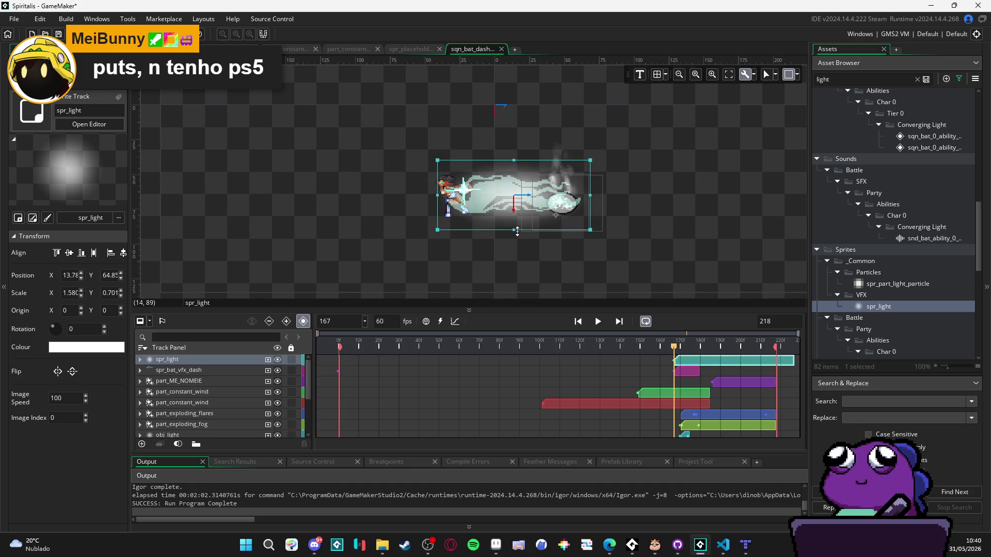
drag(514, 230, 495, 224)
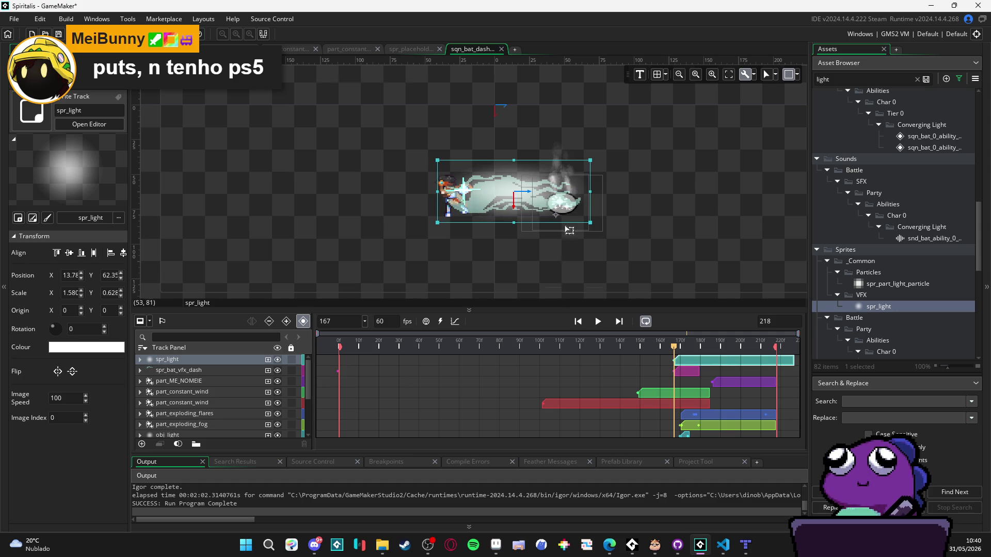
- Trim the spr_light clip so it runs from frame 167 to frame 180
click(141, 358)
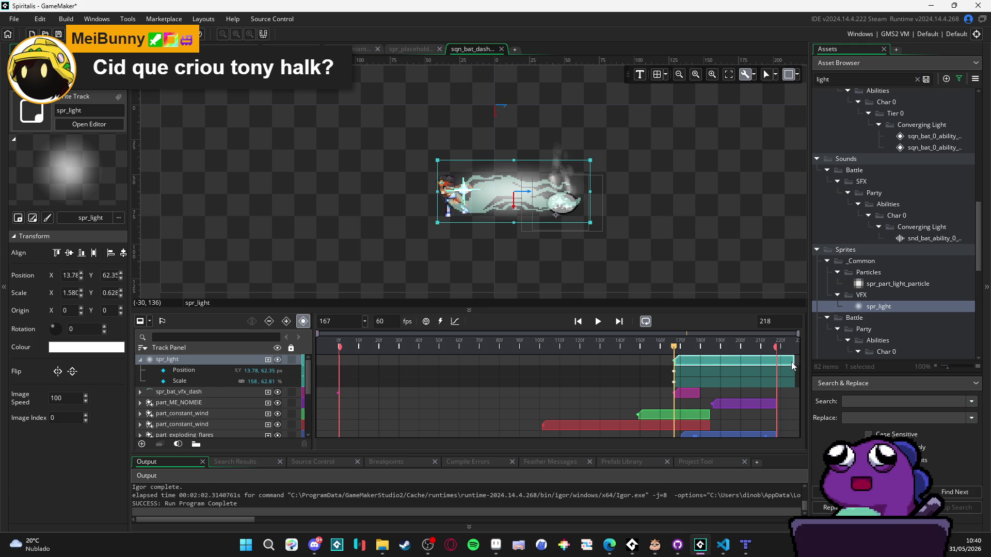
drag(793, 364, 777, 364)
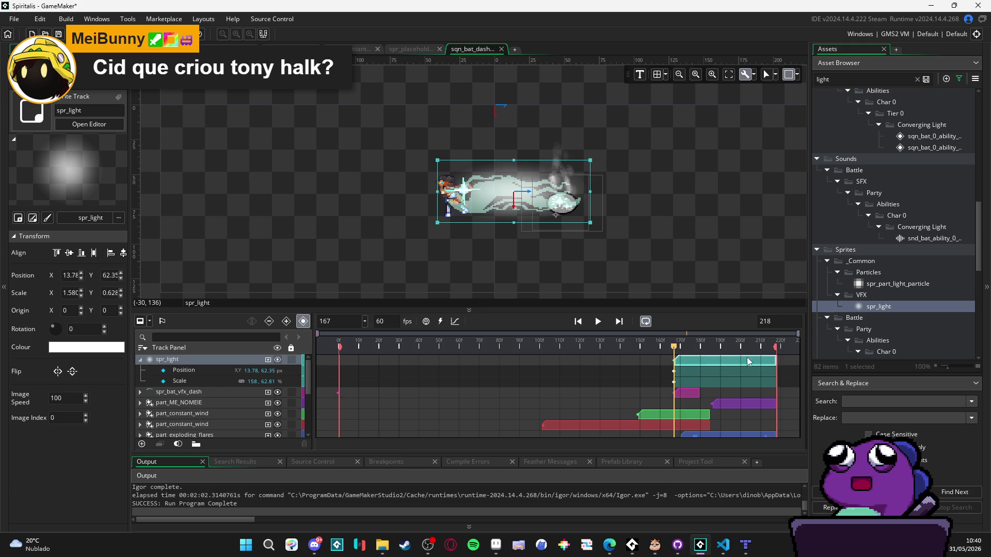
mouse_move(692, 349)
mouse_down()
mouse_move(708, 349)
mouse_move(659, 353)
mouse_move(702, 362)
mouse_up()
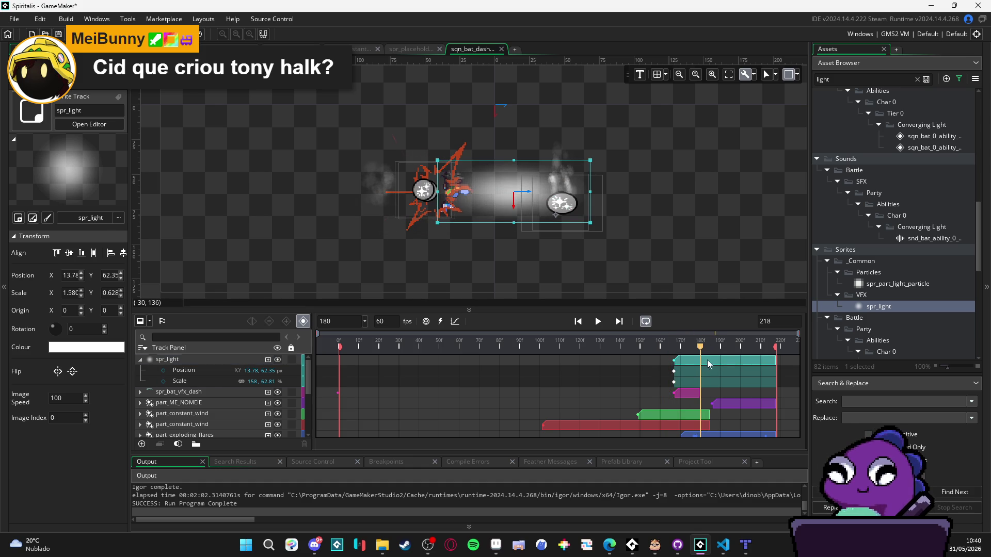
click(707, 361)
drag(777, 361, 701, 358)
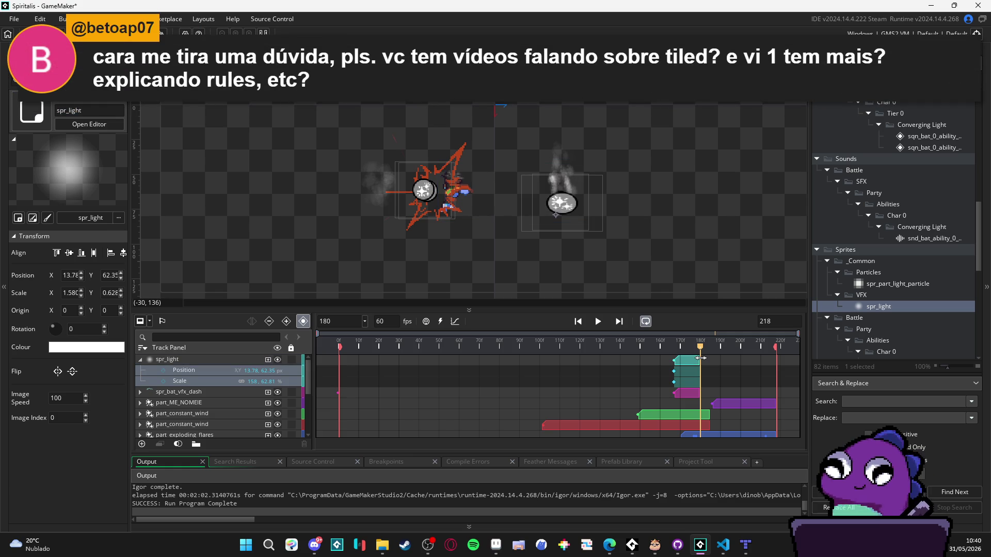
mouse_move(700, 347)
mouse_down()
mouse_move(676, 347)
mouse_move(702, 354)
mouse_move(674, 358)
mouse_up()
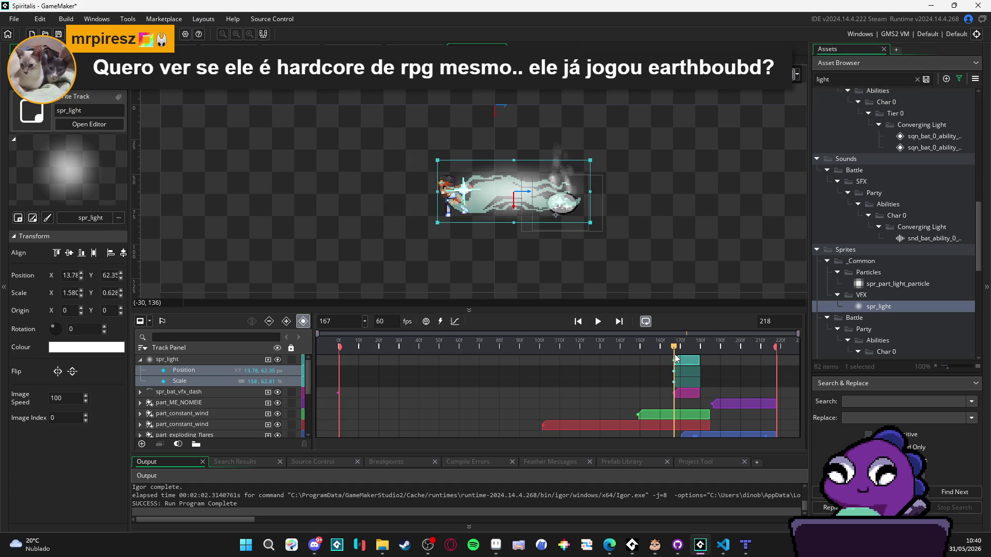
click(686, 360)
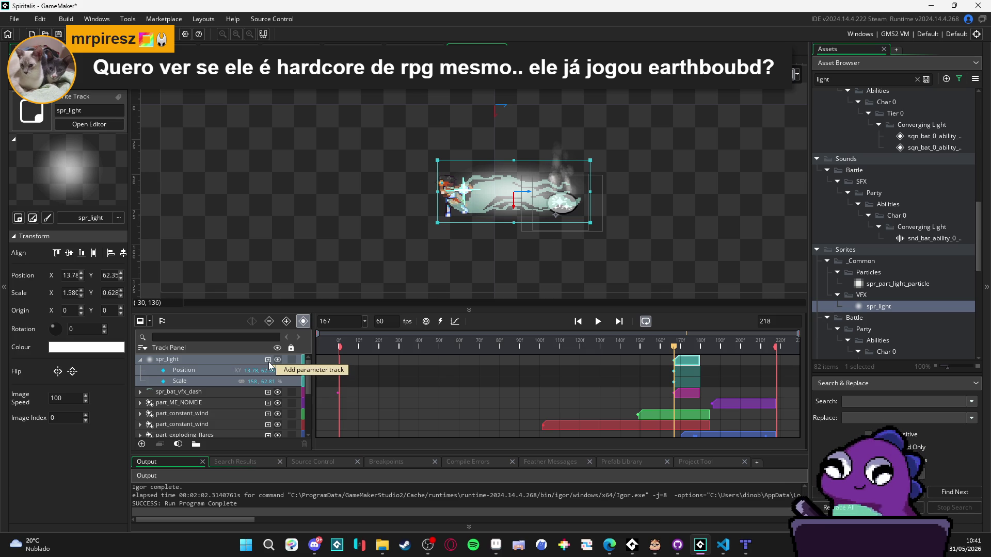
click(268, 361)
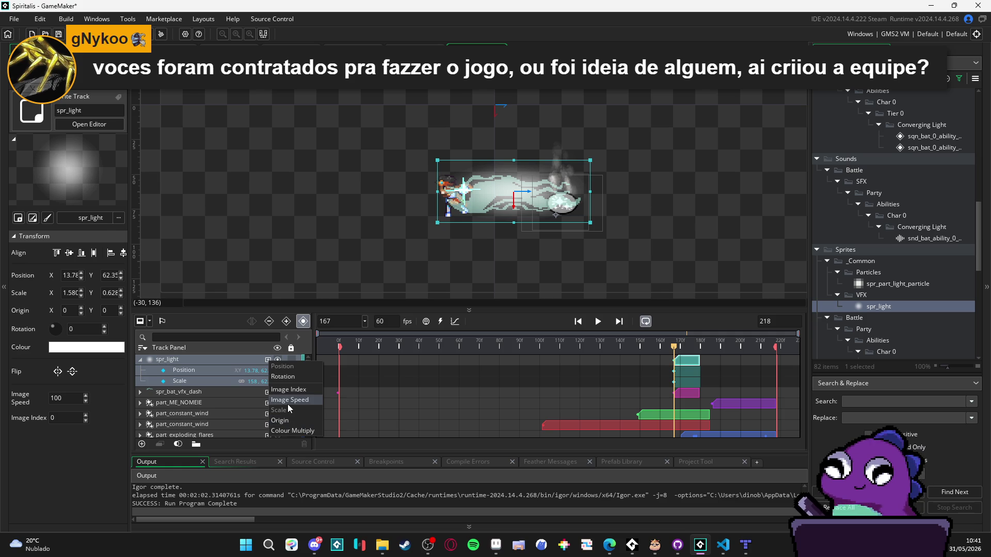
- Add a Colour Multiply track to spr_light, trying a 00FFFF tint but cancelling it
click(307, 431)
click(244, 371)
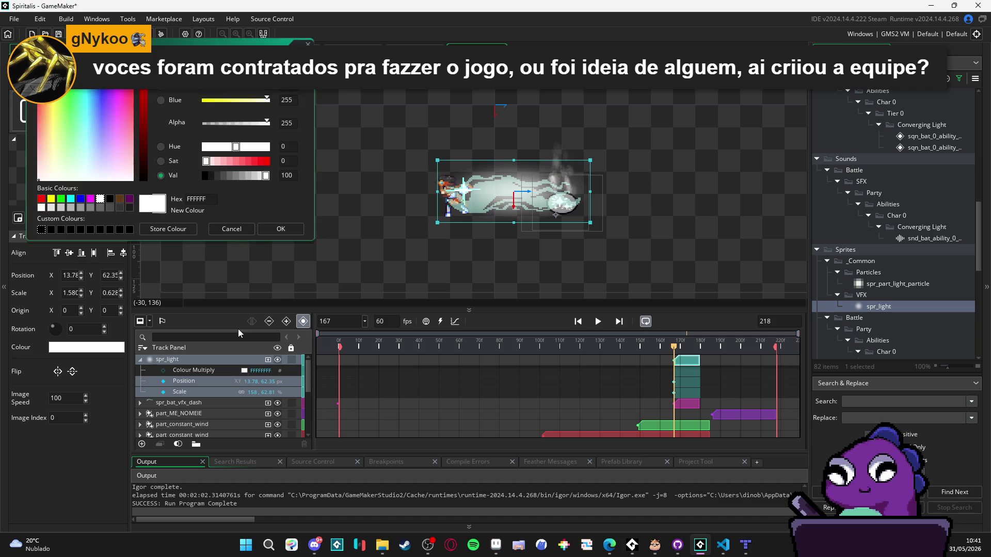
click(71, 199)
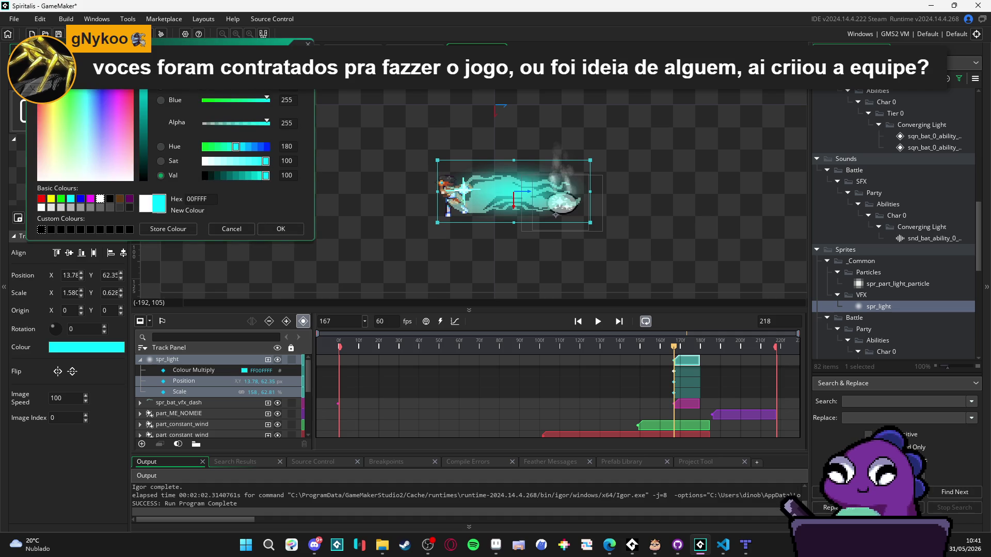
click(243, 232)
click(495, 544)
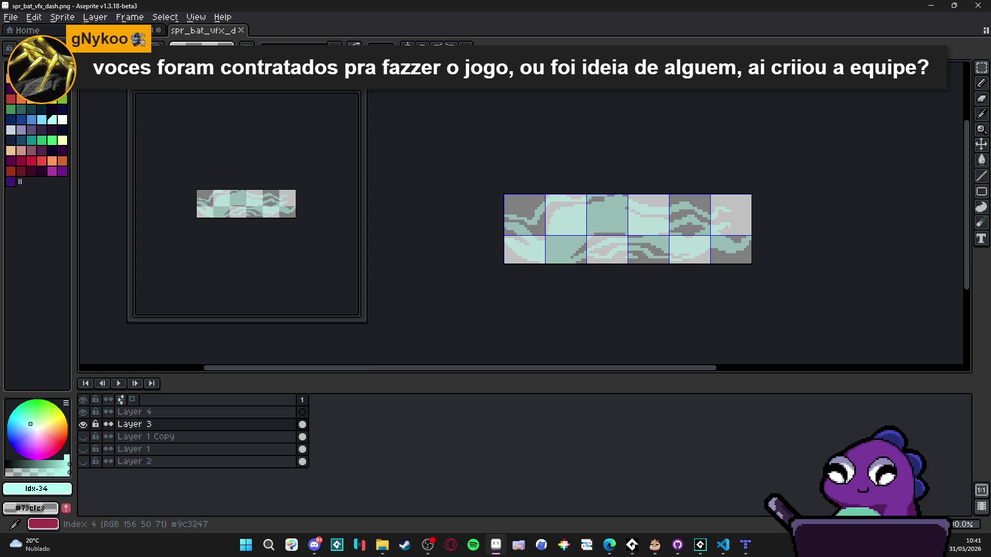
- Load the AAP-Splendor128 palette in Aseprite and take its pale cyan #73efe8
click(21, 48)
double_click(294, 190)
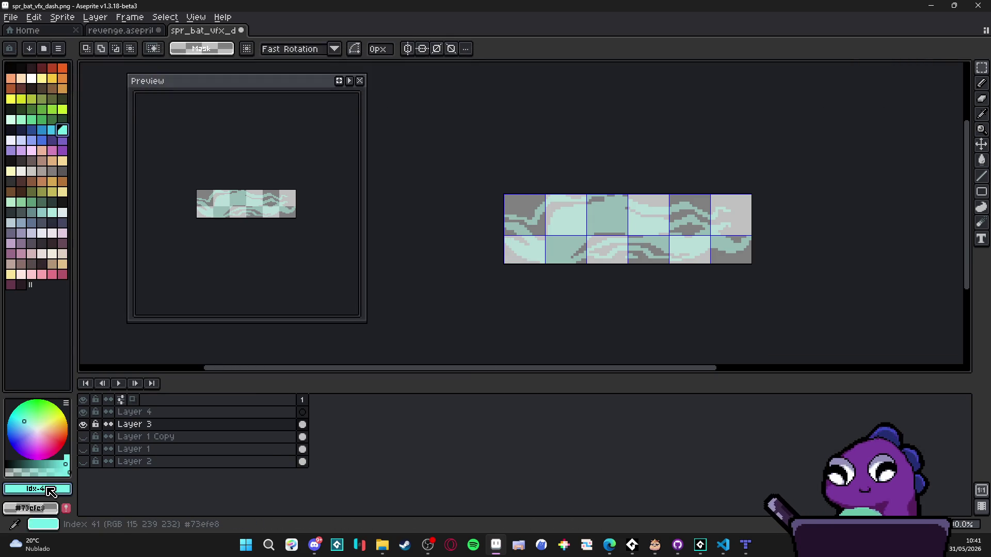
double_click(63, 130)
key(Escape)
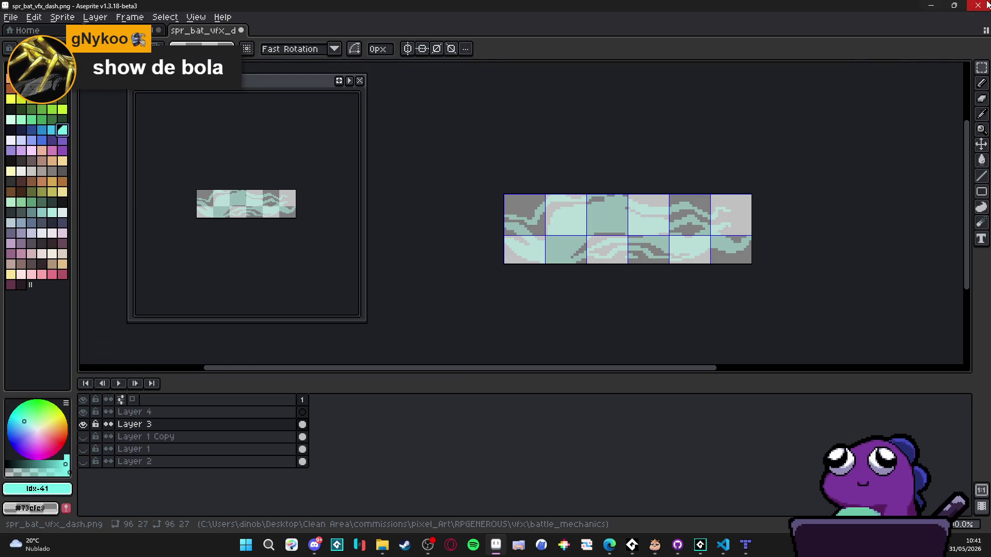
key(alt+Tab)
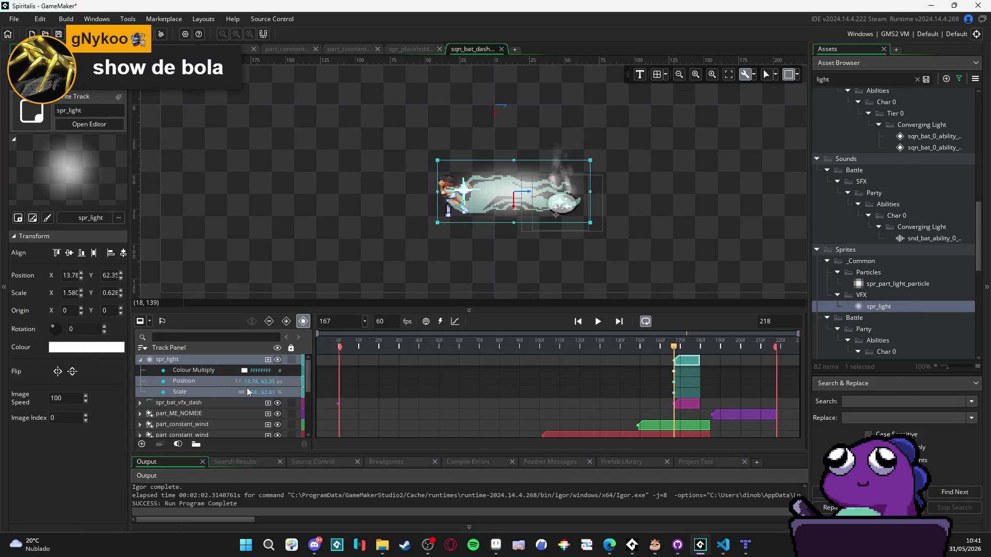
- Tint spr_light's Colour Multiply with the pasted cyan 73efe8 and preview it a few frames later
click(243, 370)
text(73efe8)
click(281, 229)
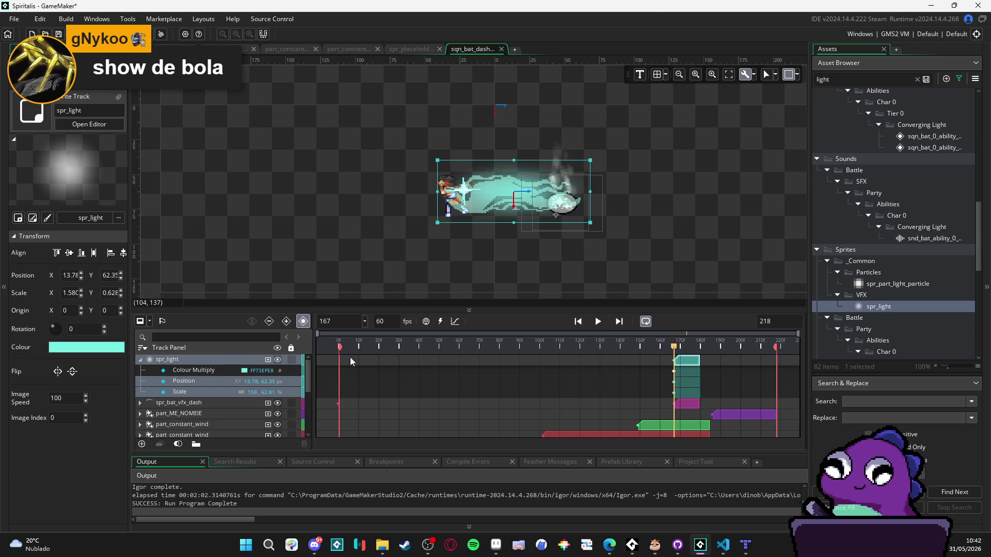
drag(674, 347, 698, 350)
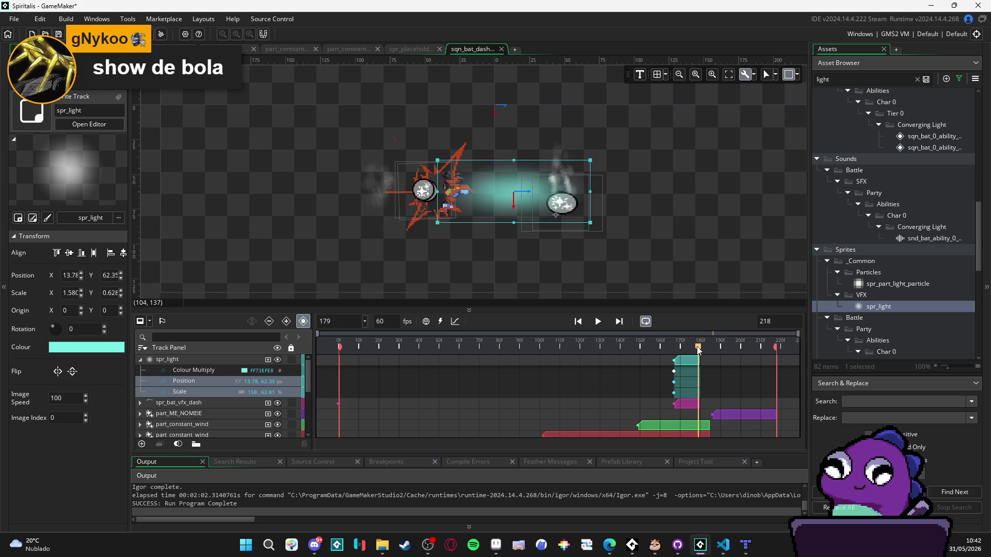
- Set the later Colour Multiply key to fully transparent 0073EFE8 and rewind to frame 0
click(165, 368)
click(247, 371)
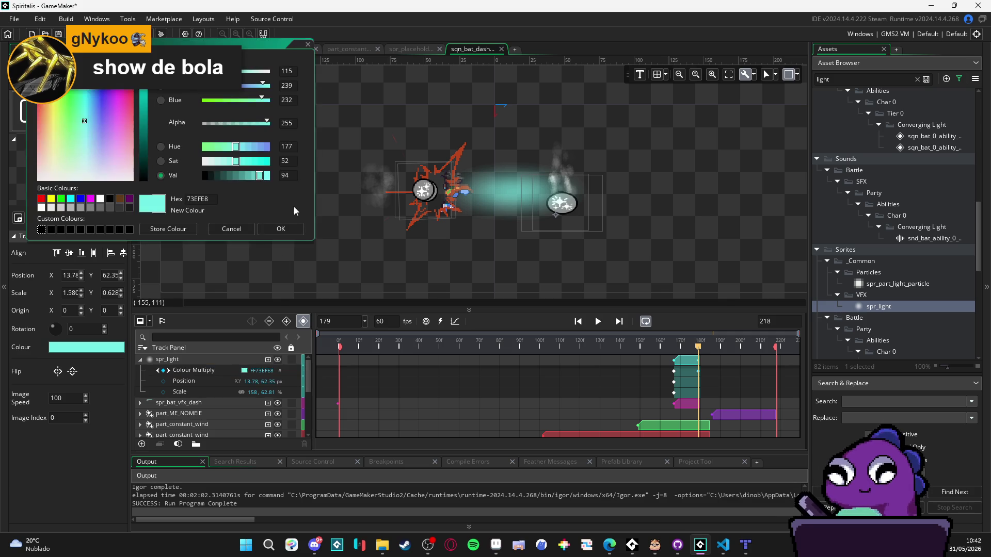
drag(268, 123, 204, 122)
click(316, 240)
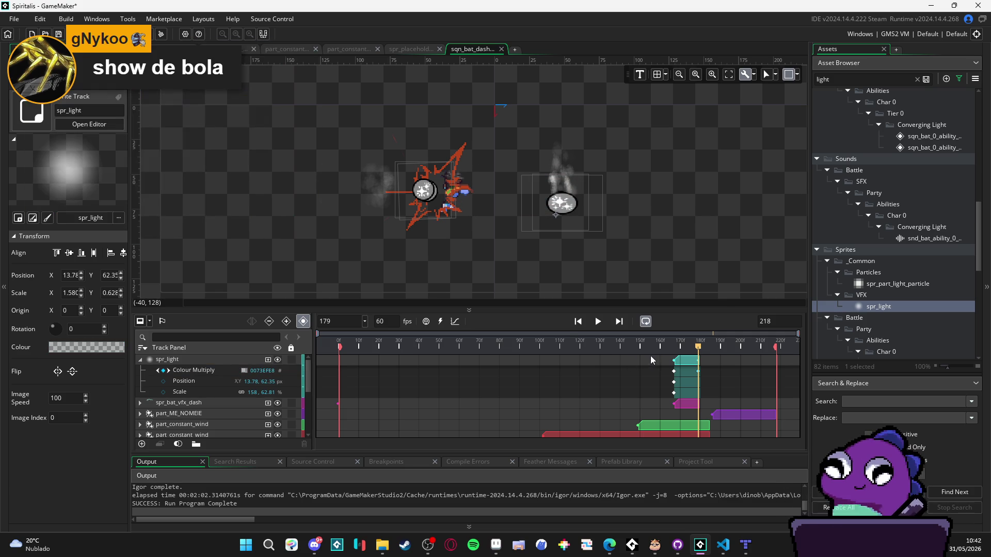
drag(626, 349, 136, 356)
click(140, 359)
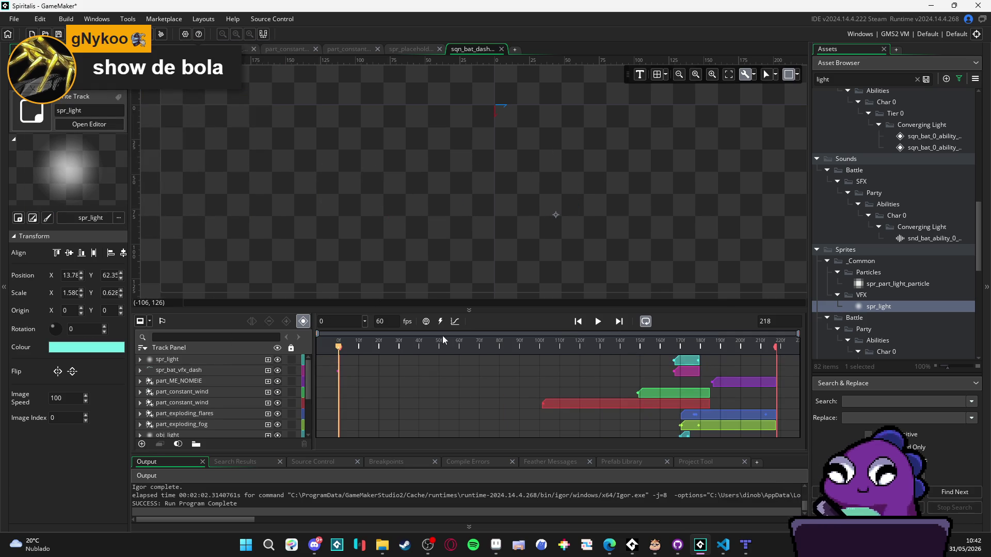
click(598, 322)
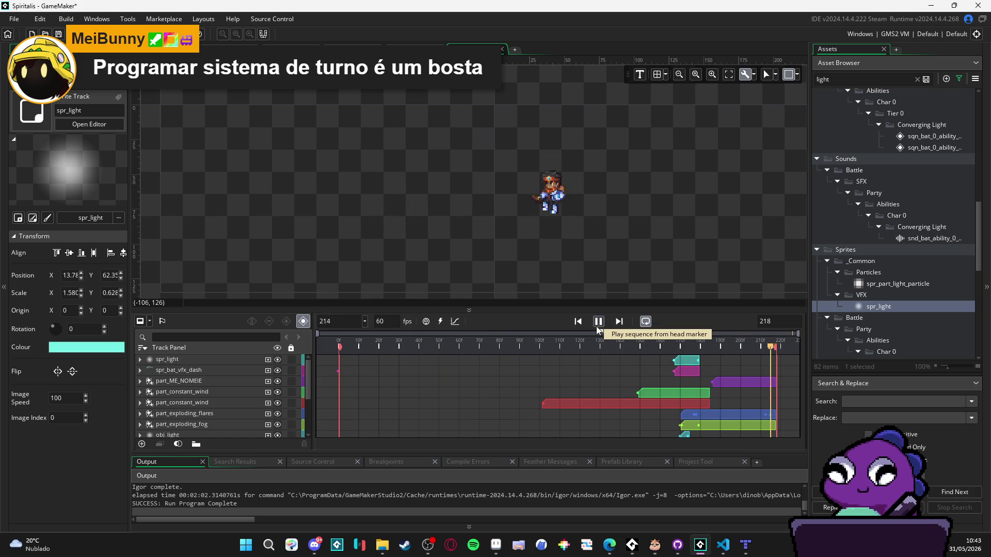
- Pause playback after watching the cyan glow fade out over the dash
click(597, 325)
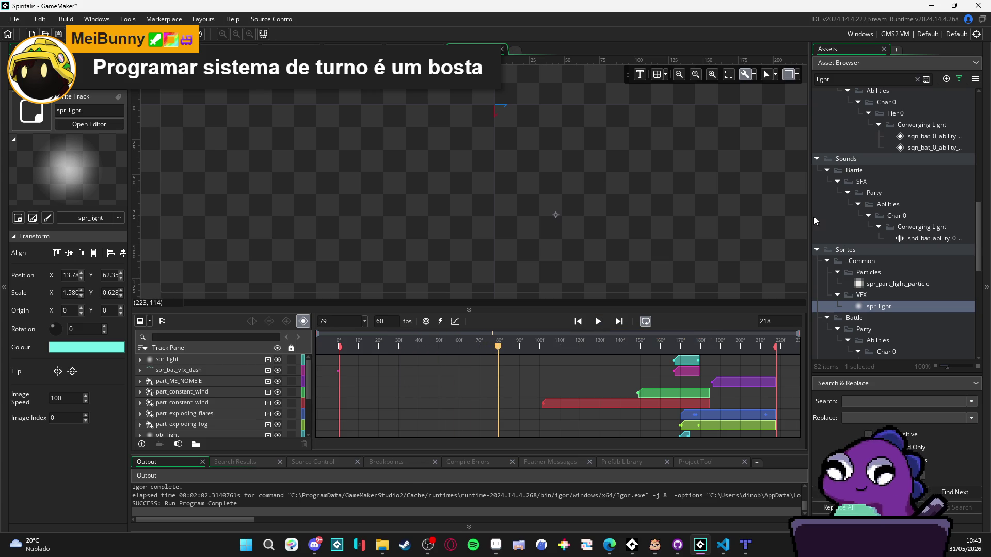
- Filter the Asset Browser to 'star' and browse the matching assets
click(850, 81)
key(ctrl+a)
key(BackSpace)
text(star)
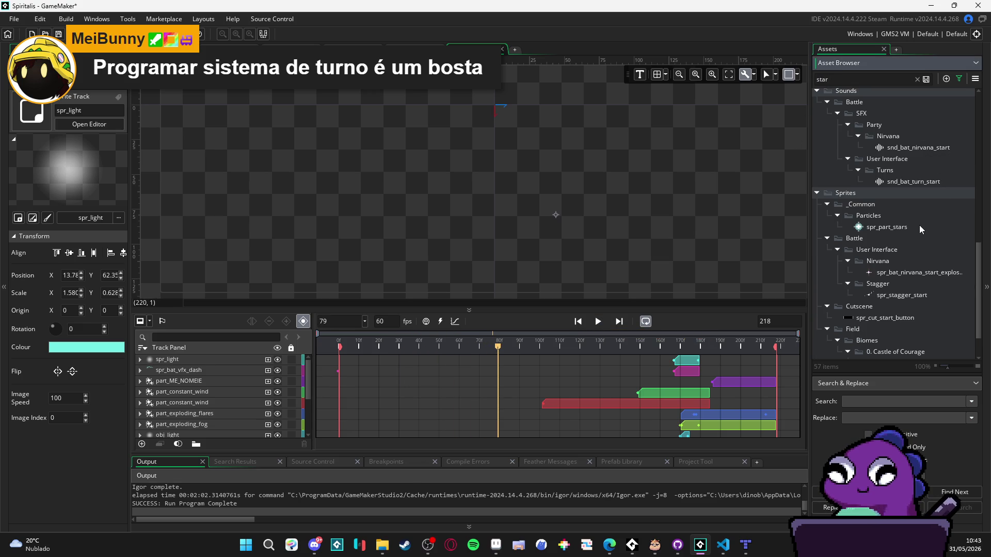
scroll(917, 225, up, 6)
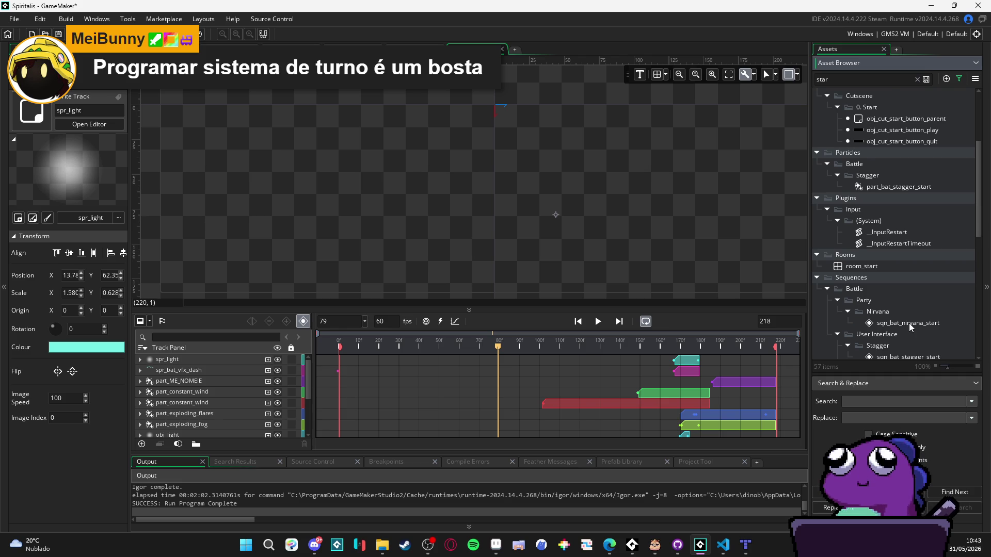
scroll(909, 323, up, 3)
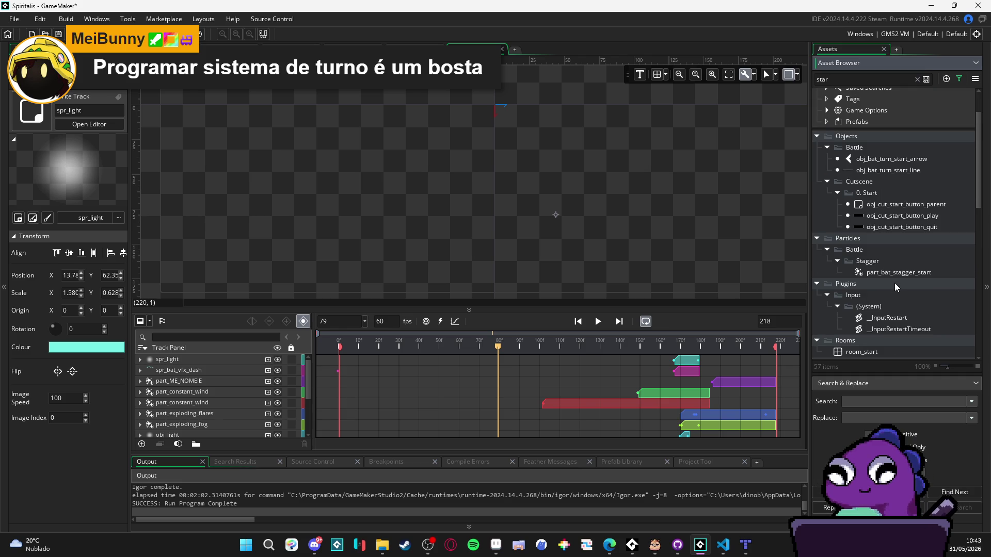
scroll(893, 281, down, 8)
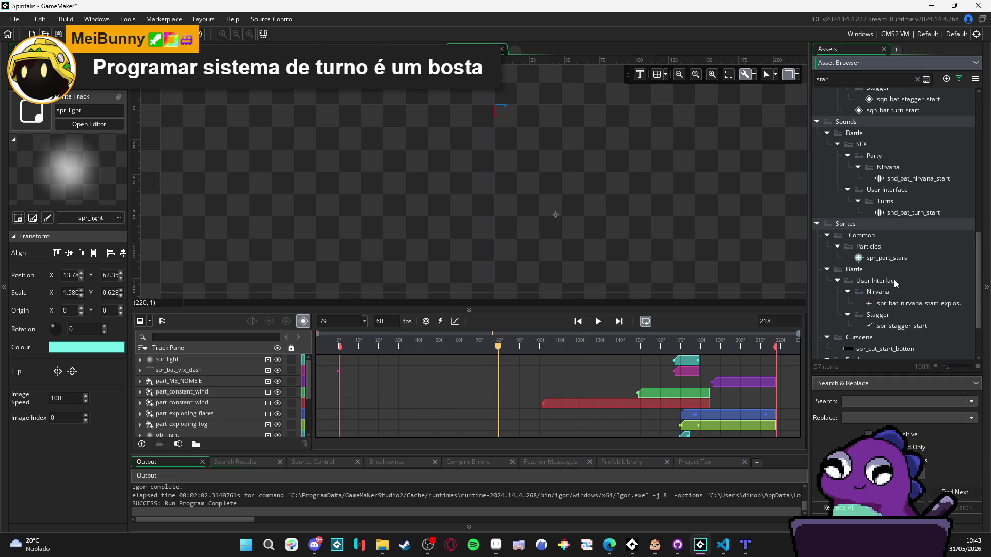
scroll(894, 279, down, 2)
scroll(894, 279, up, 10)
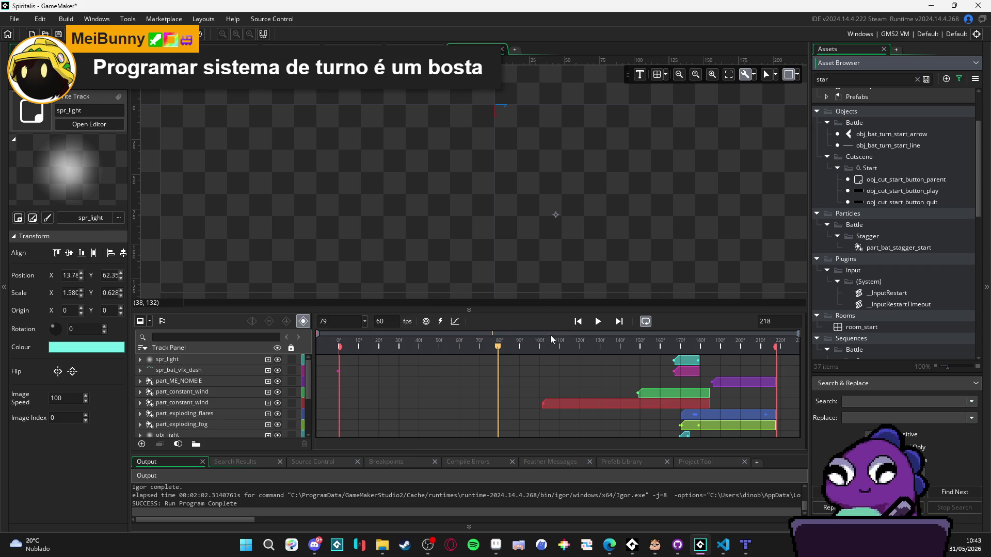
- Scrub through the dash animation around the glow fade and play it once with Space
mouse_move(577, 344)
mouse_down()
mouse_move(713, 353)
mouse_move(675, 359)
mouse_up()
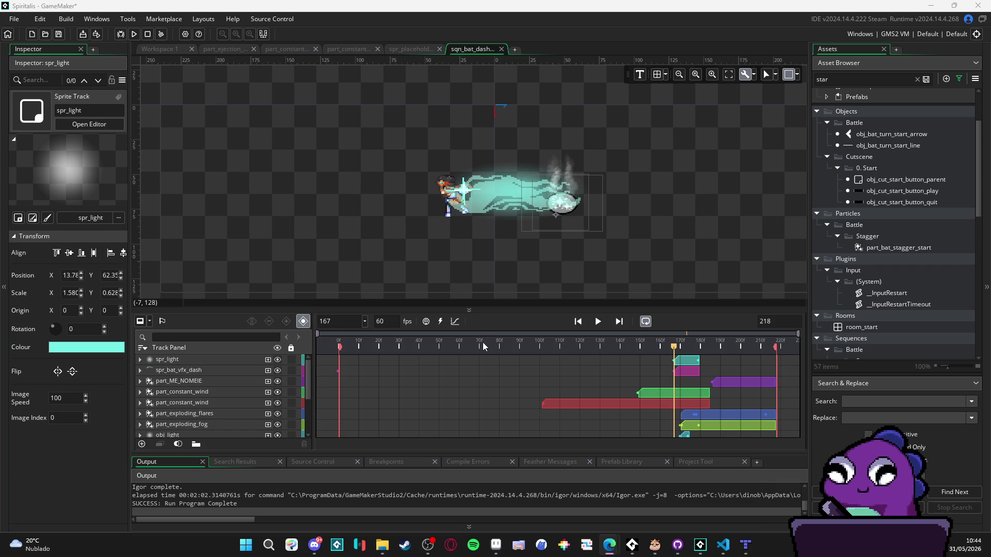
drag(487, 348, 290, 351)
drag(581, 364, 714, 370)
mouse_move(673, 347)
mouse_down()
mouse_move(723, 347)
mouse_move(568, 347)
mouse_up()
key(space)
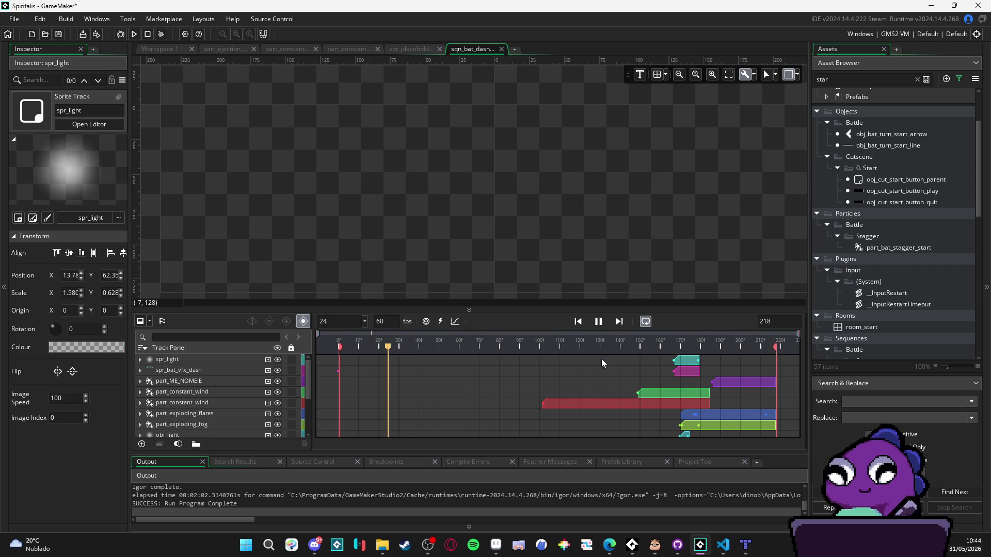
key(space)
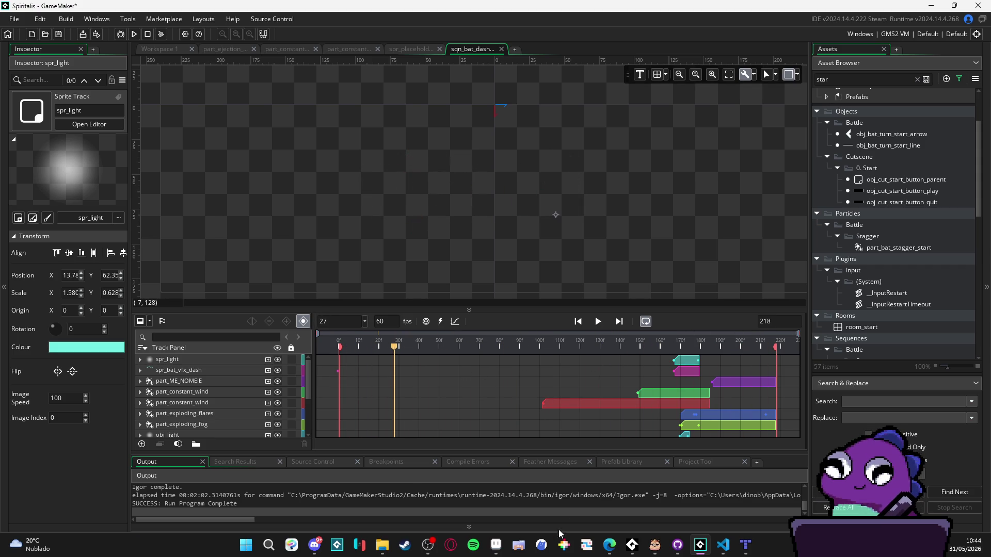
click(496, 545)
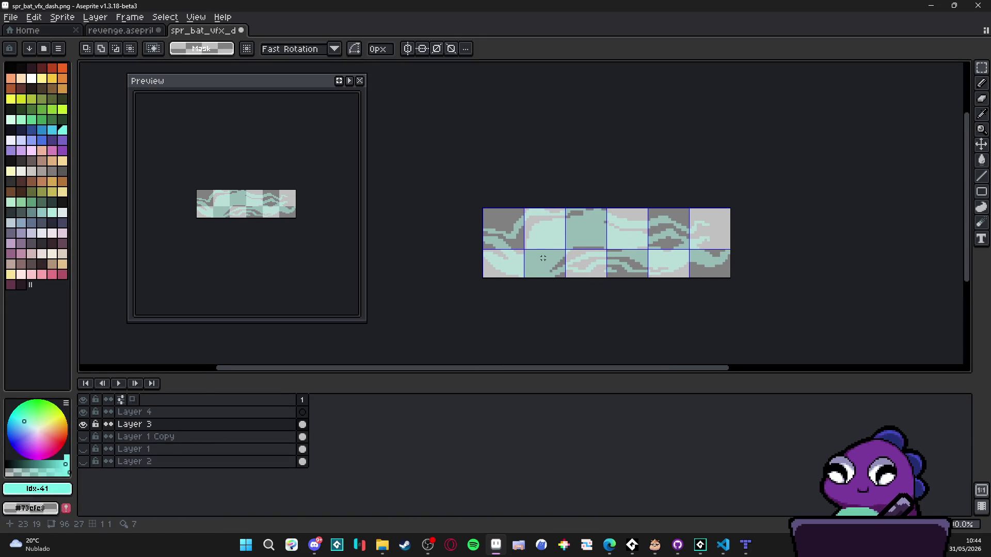
- Hide the bright cyan layers so only Layer 2's dark background and the teal swirl show
click(83, 436)
click(84, 461)
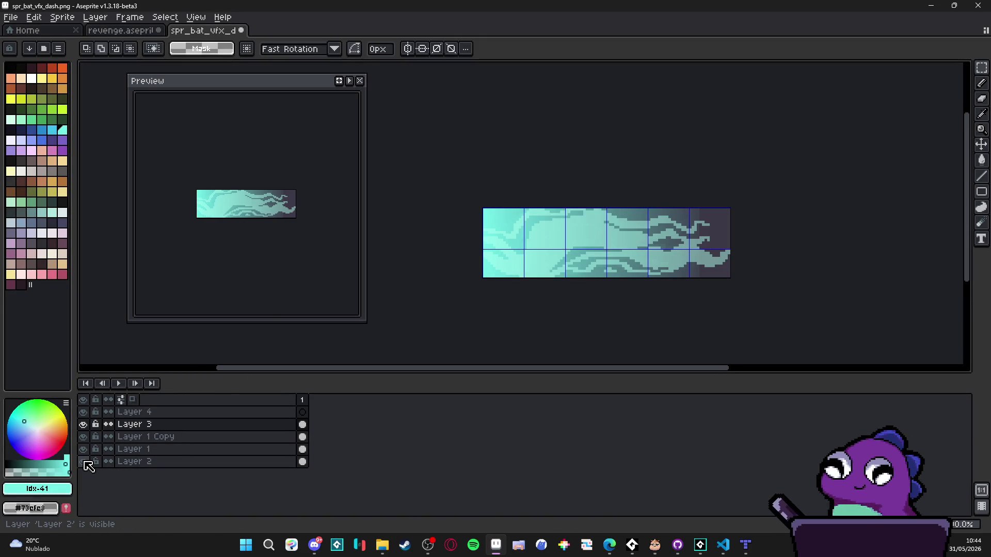
click(84, 462)
click(83, 449)
click(83, 436)
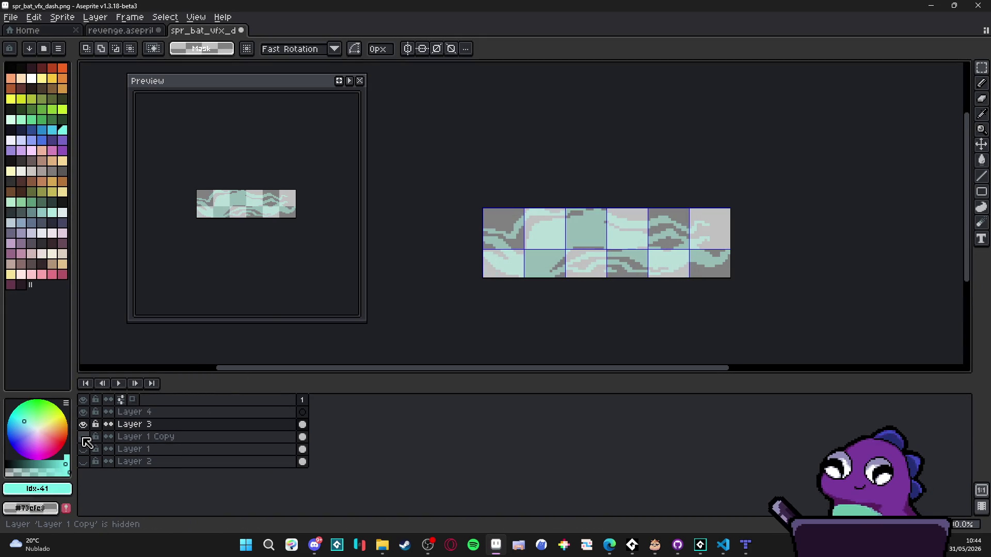
click(359, 81)
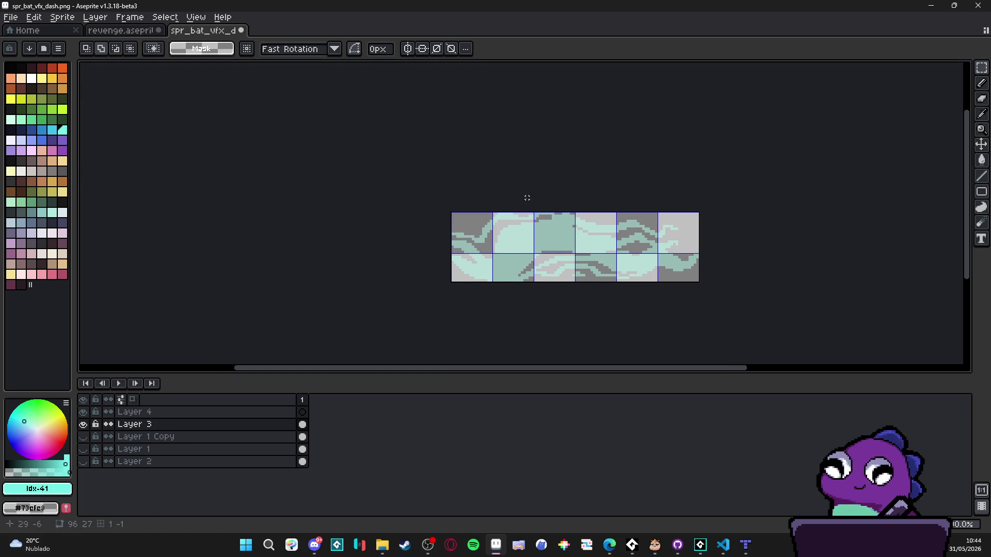
key(ctrl+z)
key(ctrl+z)
key(ctrl+z)
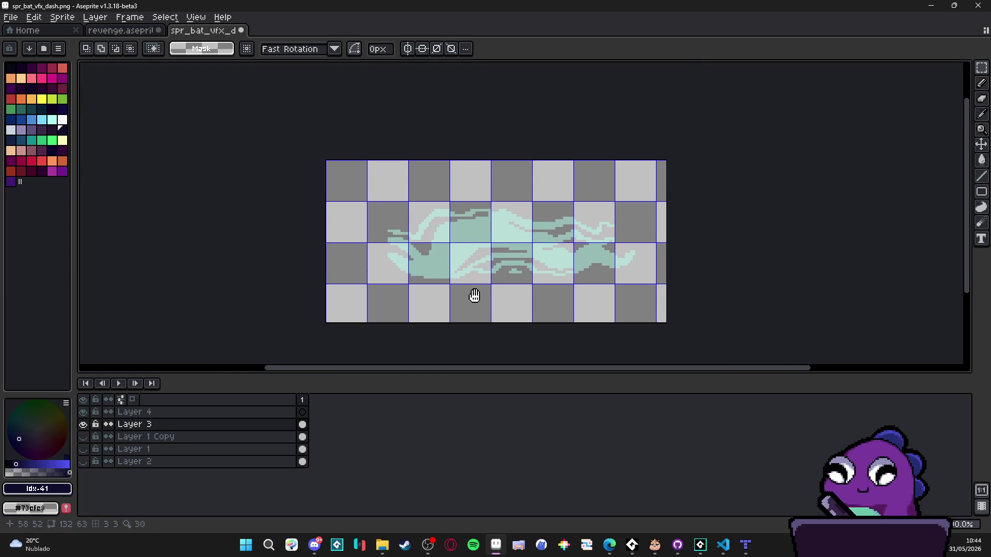
click(83, 462)
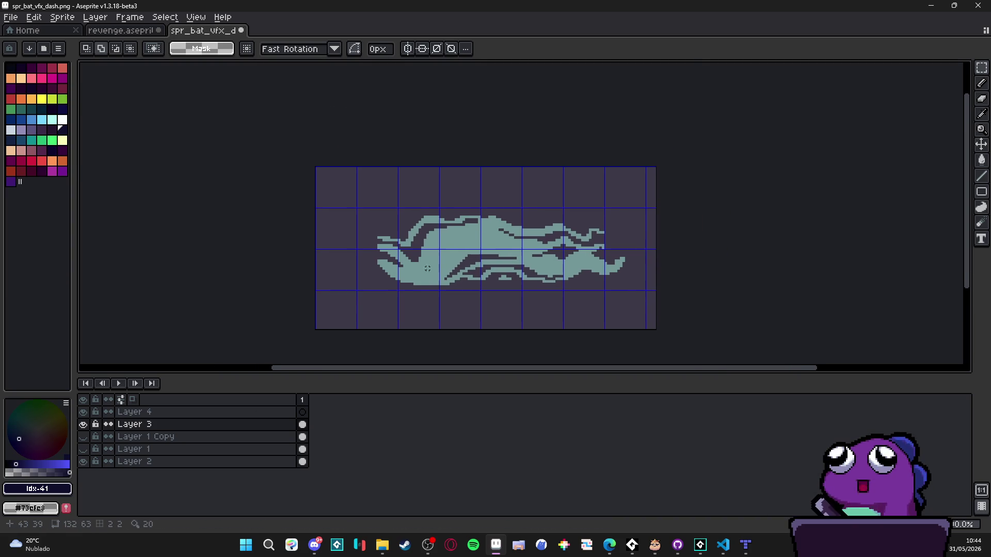
key(v)
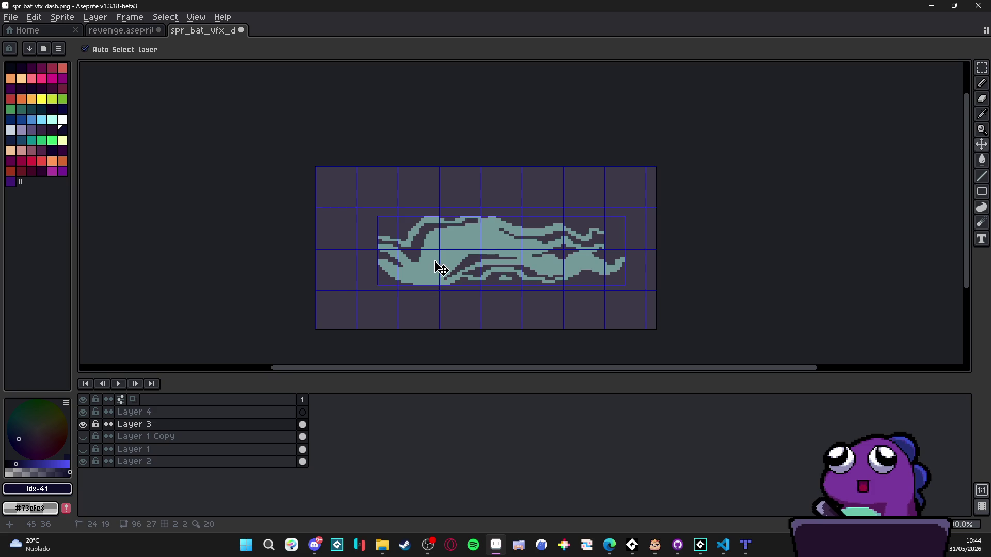
key(ctrl+d)
- Reopen the Preview window on the right, compare Layer 3 on and off, and add a second frame
key(F7)
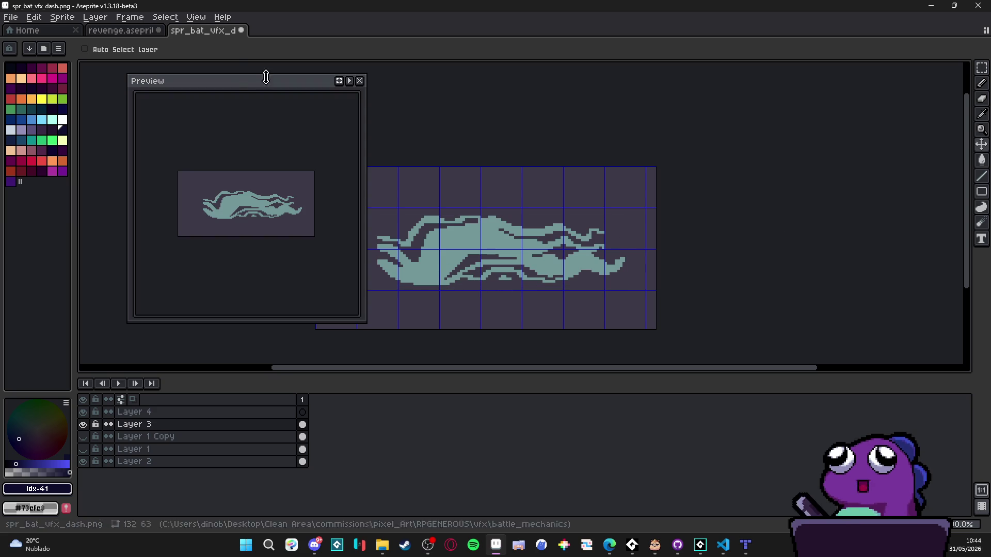
drag(258, 82, 824, 125)
scroll(818, 226, up, 3)
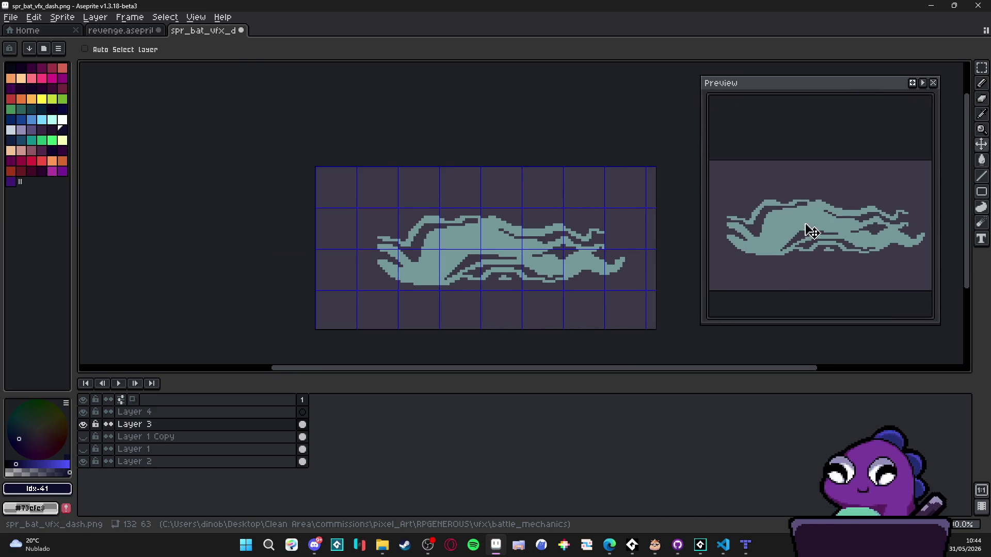
drag(533, 220, 515, 208)
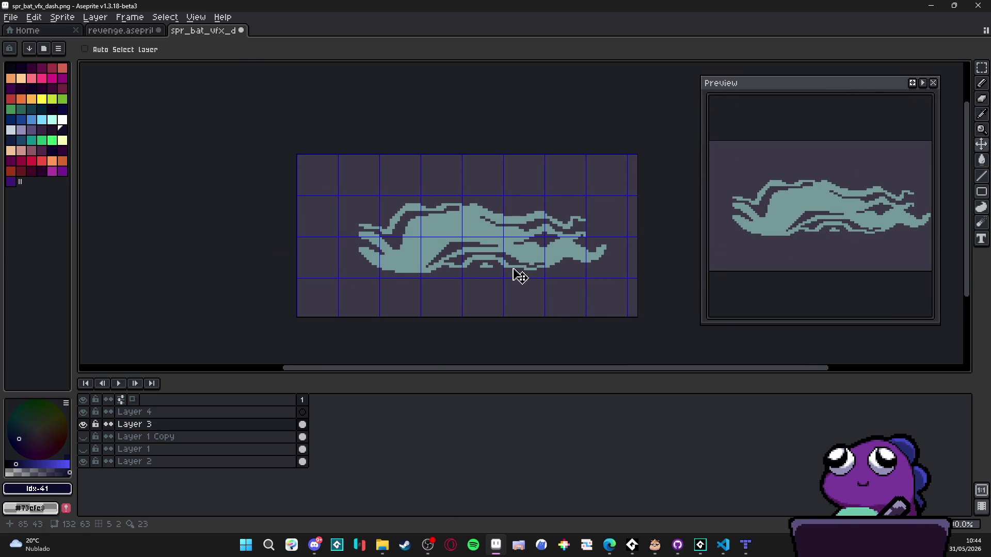
click(83, 424)
click(83, 424)
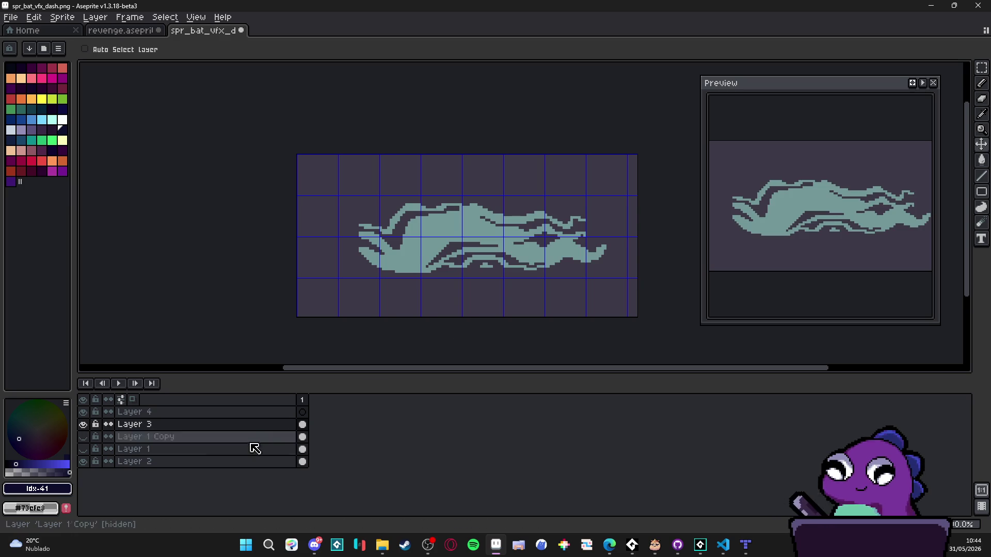
click(87, 428)
click(87, 427)
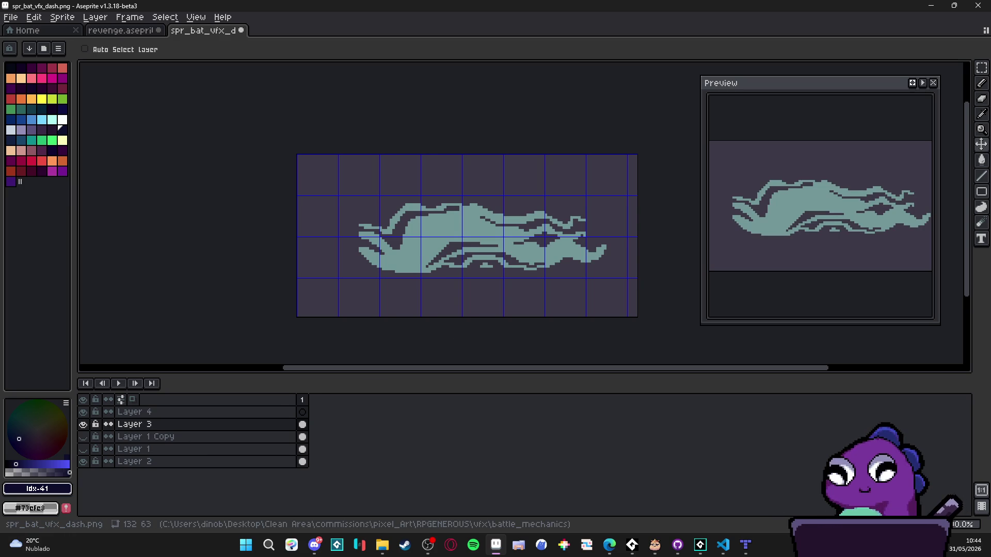
key(alt+n)
scroll(491, 228, up, 1)
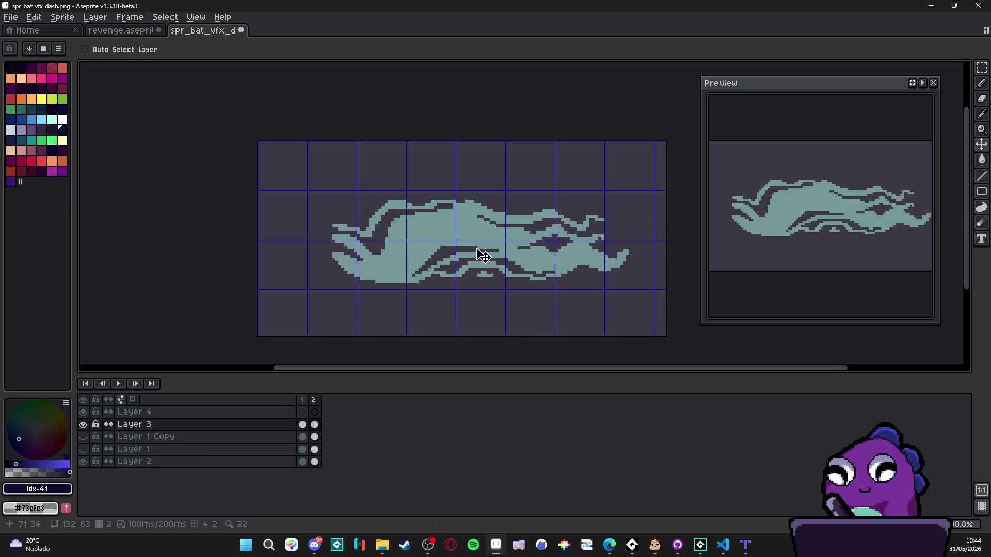
- Squash the frame 2 swirl horizontally and compare it against frame 1
key(m)
mouse_move(638, 242)
mouse_down()
mouse_move(480, 250)
mouse_move(538, 253)
mouse_up()
key(ctrl+d)
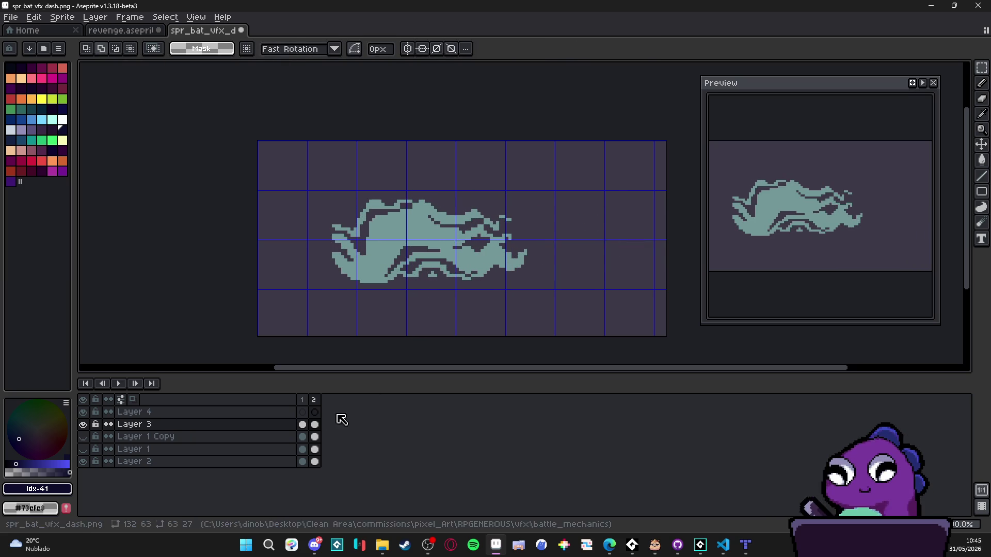
click(303, 411)
click(314, 400)
- Set a 2px light-cyan Pencil, hide the purple background layer and enable onion skinning
key(b)
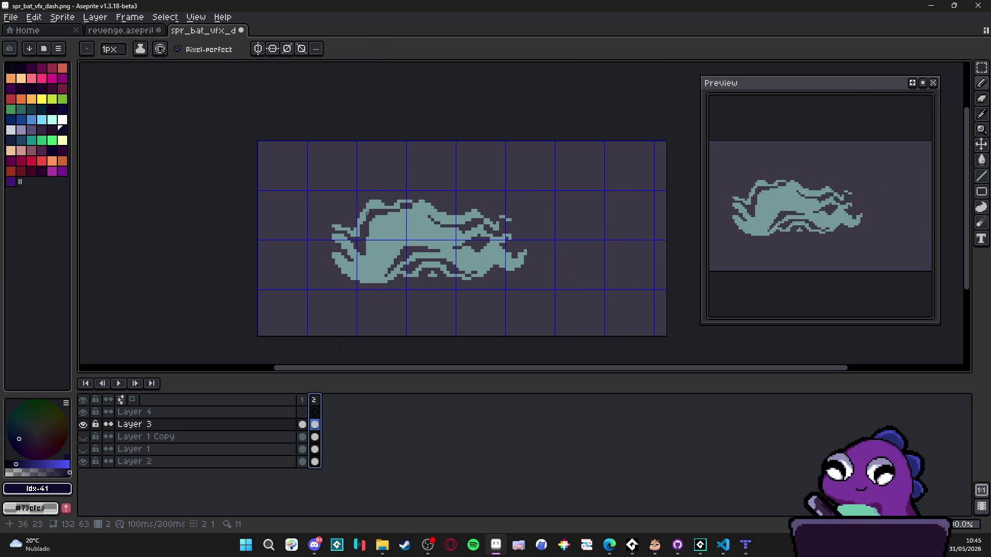
scroll(364, 210, up, 1)
alt+click(381, 262)
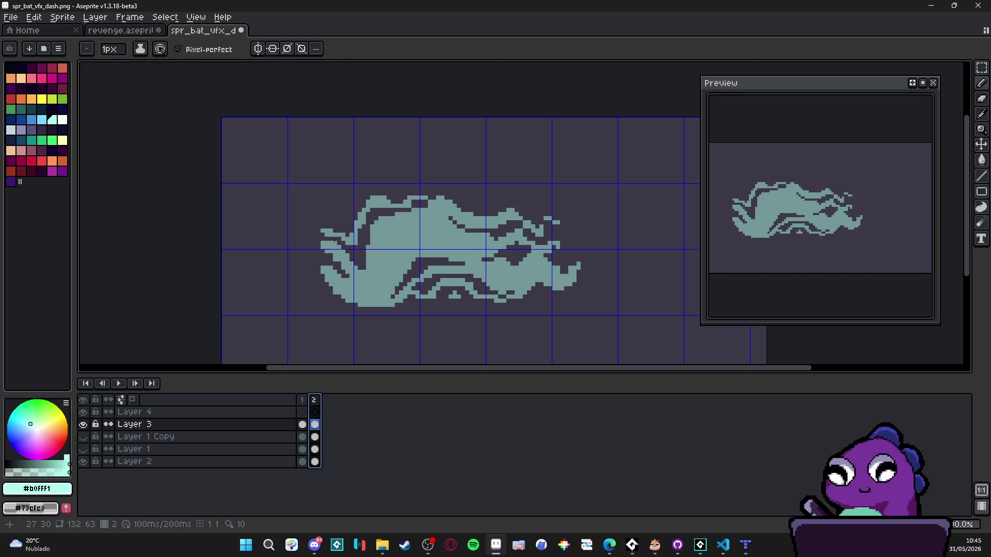
key(plus)
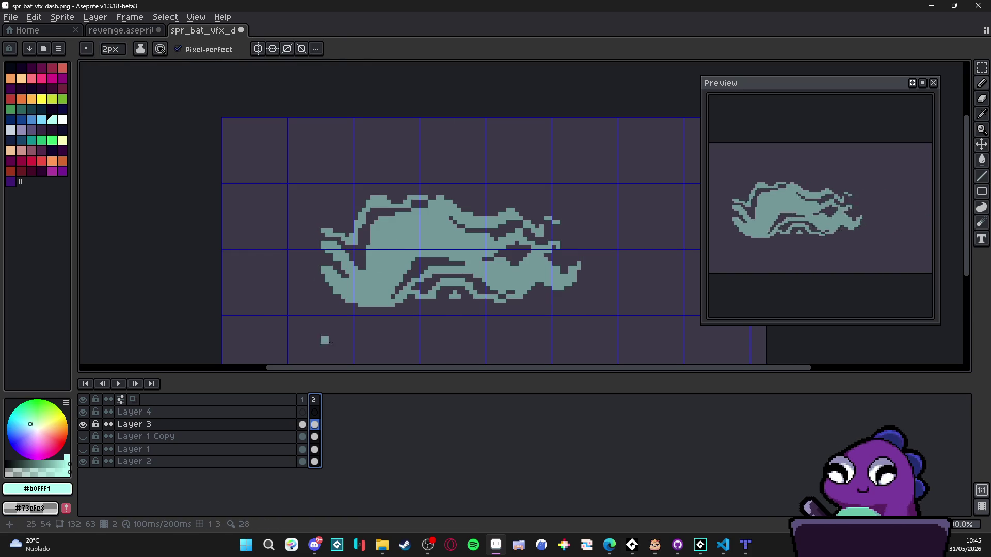
click(84, 461)
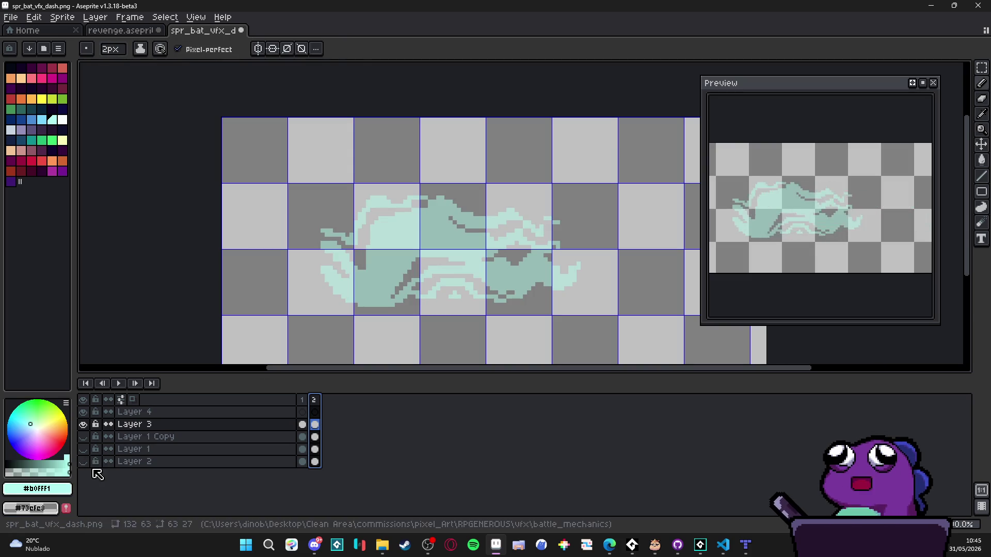
click(135, 401)
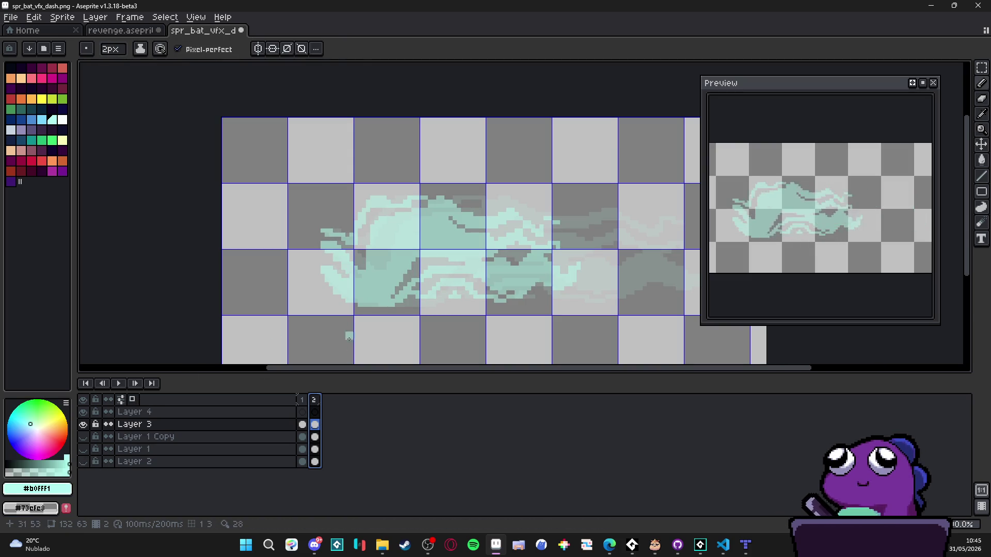
- Erase the old cyan cloud and draw the first curved strokes of the new swirl
key(e)
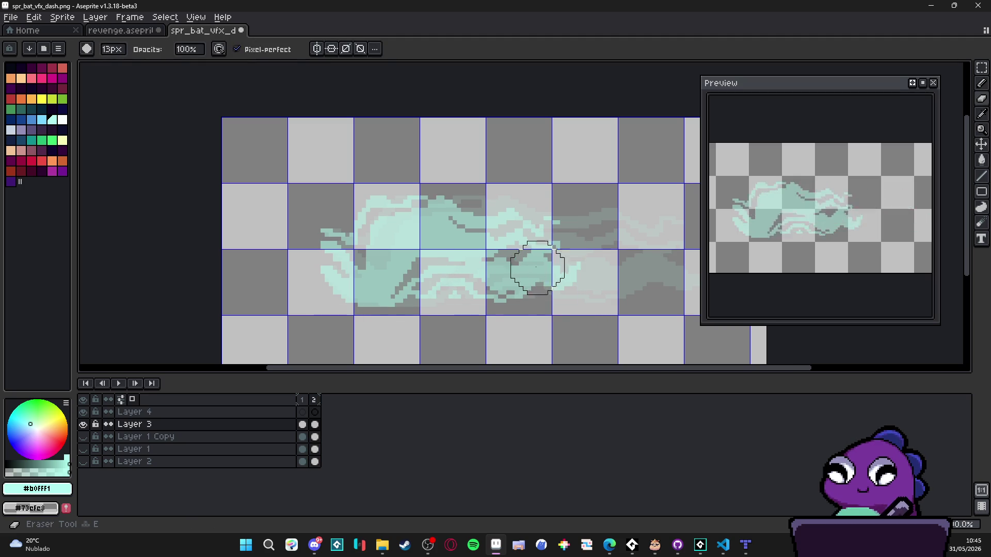
mouse_move(597, 257)
mouse_down()
mouse_move(558, 210)
mouse_move(420, 210)
mouse_up()
key(b)
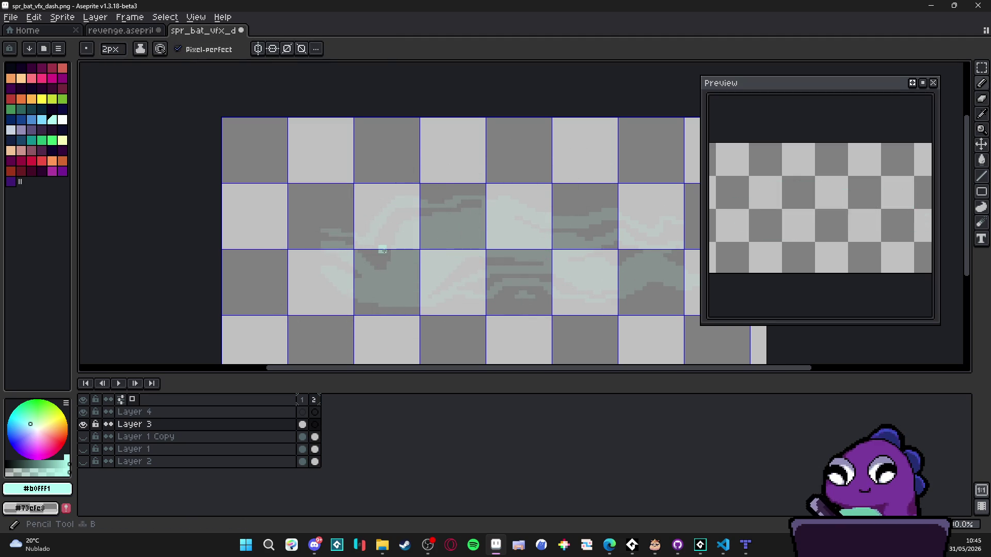
mouse_move(334, 247)
mouse_down()
mouse_move(341, 226)
mouse_move(371, 263)
mouse_move(381, 217)
mouse_move(372, 219)
mouse_move(387, 261)
mouse_move(374, 270)
mouse_move(405, 297)
mouse_move(420, 258)
mouse_move(414, 280)
mouse_move(413, 192)
mouse_move(422, 236)
mouse_up()
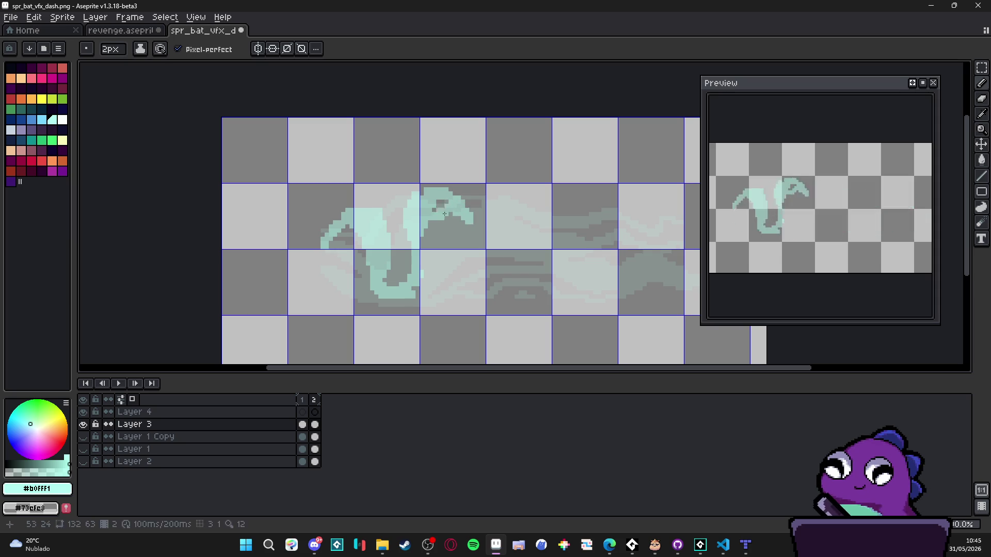
drag(427, 234, 419, 241)
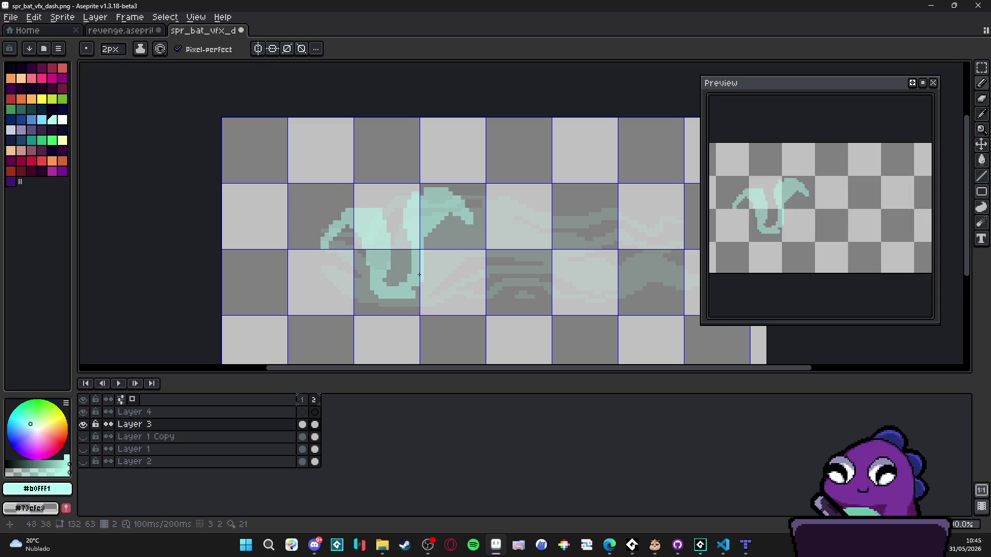
key(ctrl+apostrophe)
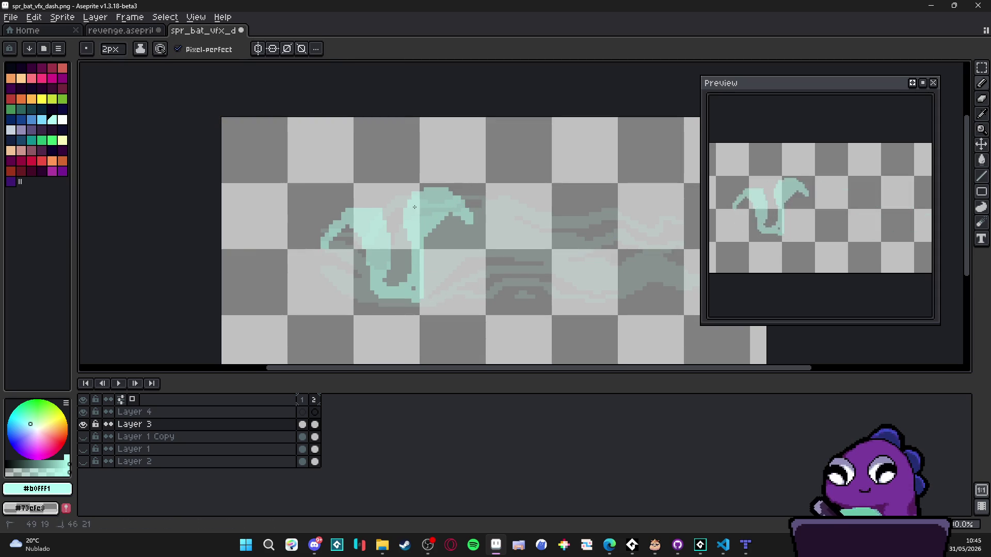
drag(398, 297, 377, 301)
- Add strokes at the swirl's upper-left curl, lower curl and underside, extending it rightward
drag(346, 224, 317, 254)
mouse_move(415, 267)
mouse_down()
mouse_move(450, 232)
mouse_move(488, 240)
mouse_up()
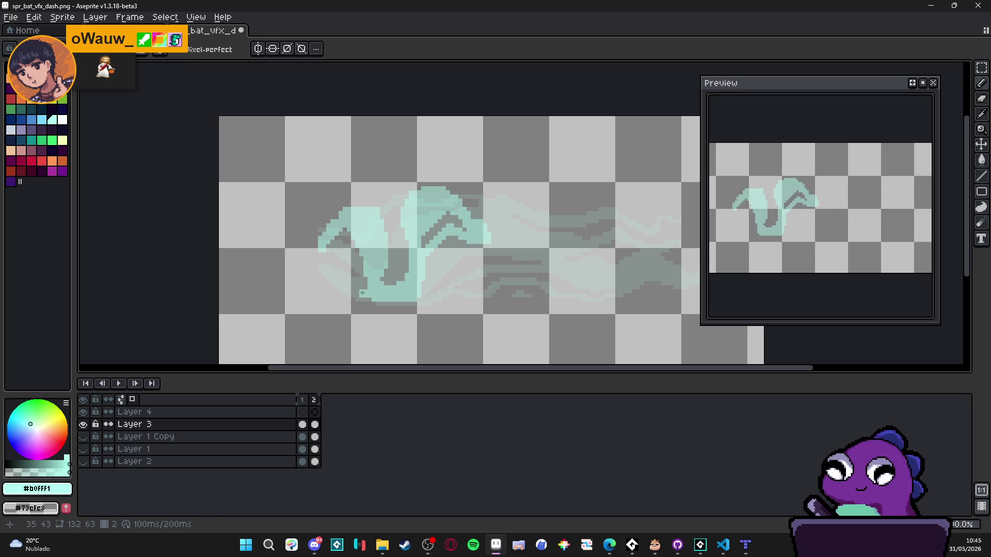
drag(358, 277, 364, 292)
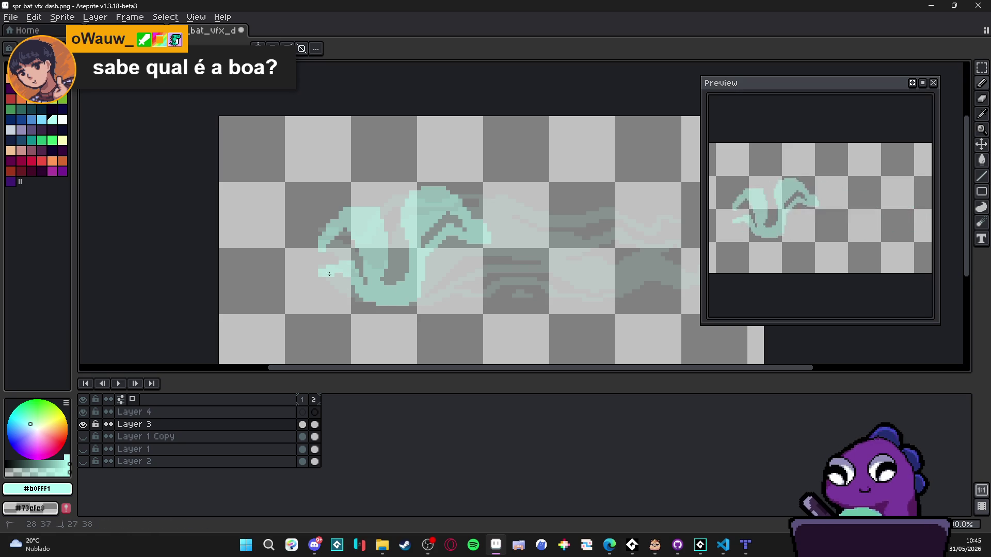
scroll(449, 249, right, 1)
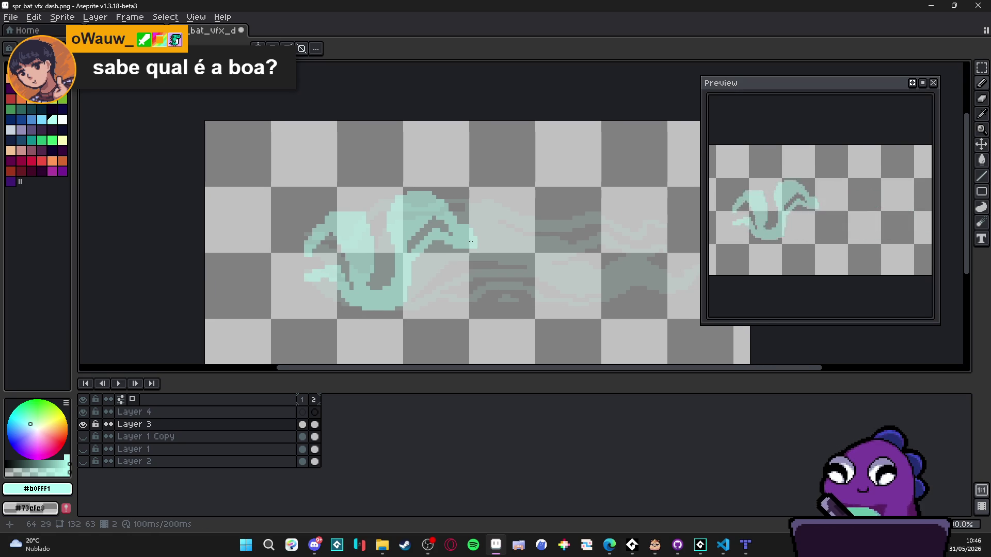
mouse_move(472, 243)
mouse_down()
mouse_move(474, 265)
mouse_move(522, 251)
mouse_up()
scroll(487, 227, right, 2)
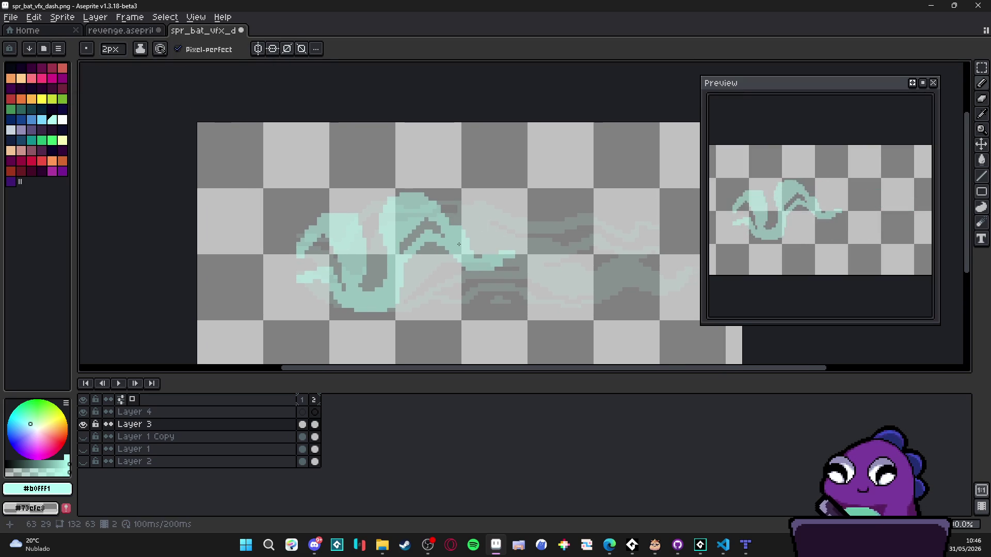
scroll(442, 233, down, 1)
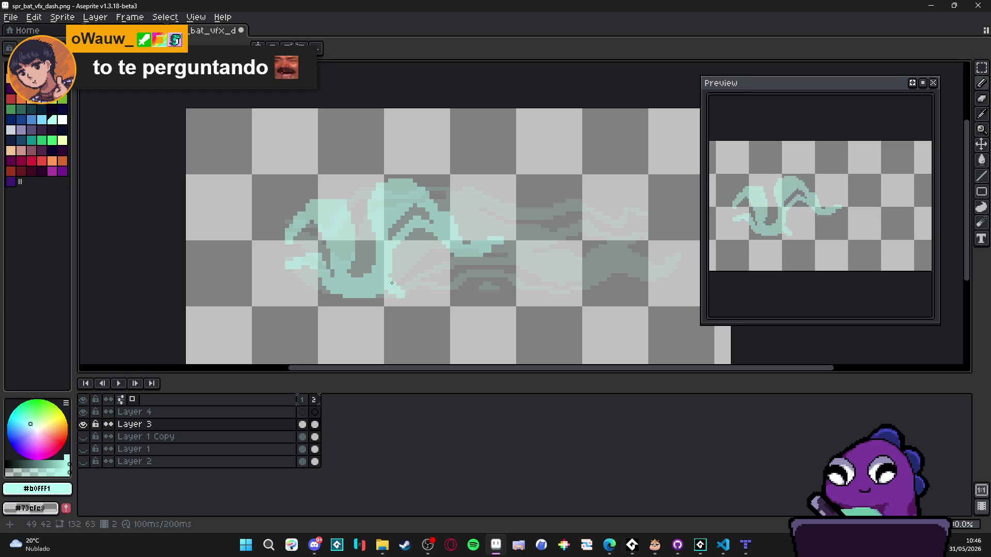
key(ctrl)
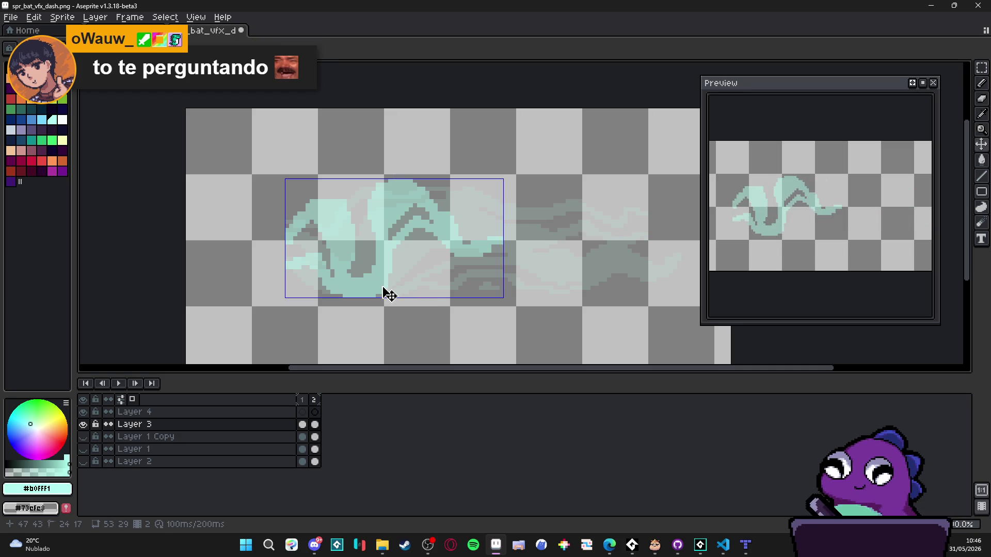
- Draw new curls extending the swirl further to the right
mouse_move(410, 300)
mouse_down()
mouse_move(436, 284)
mouse_move(430, 263)
mouse_move(476, 267)
mouse_up()
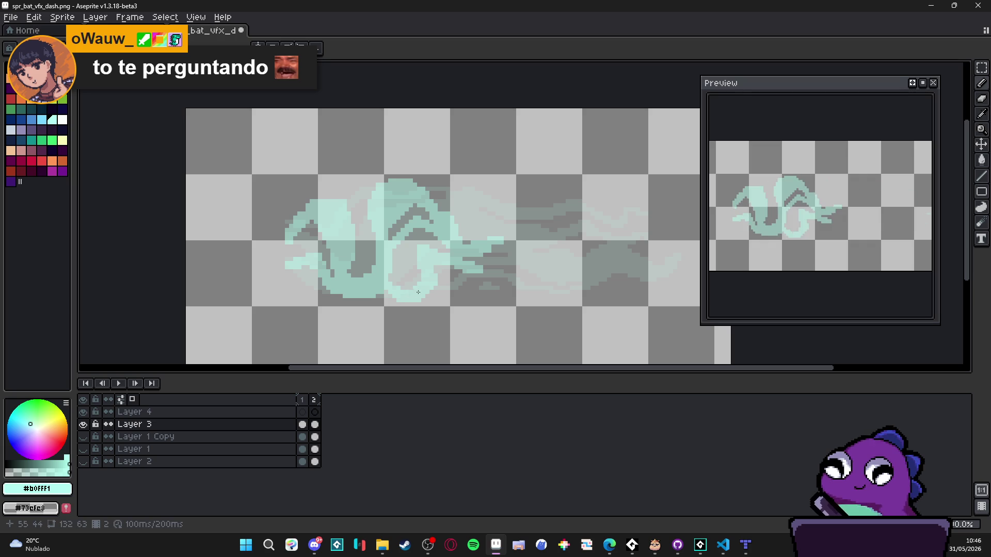
mouse_move(489, 241)
mouse_down()
mouse_move(468, 240)
mouse_move(462, 209)
mouse_move(482, 246)
mouse_move(480, 233)
mouse_up()
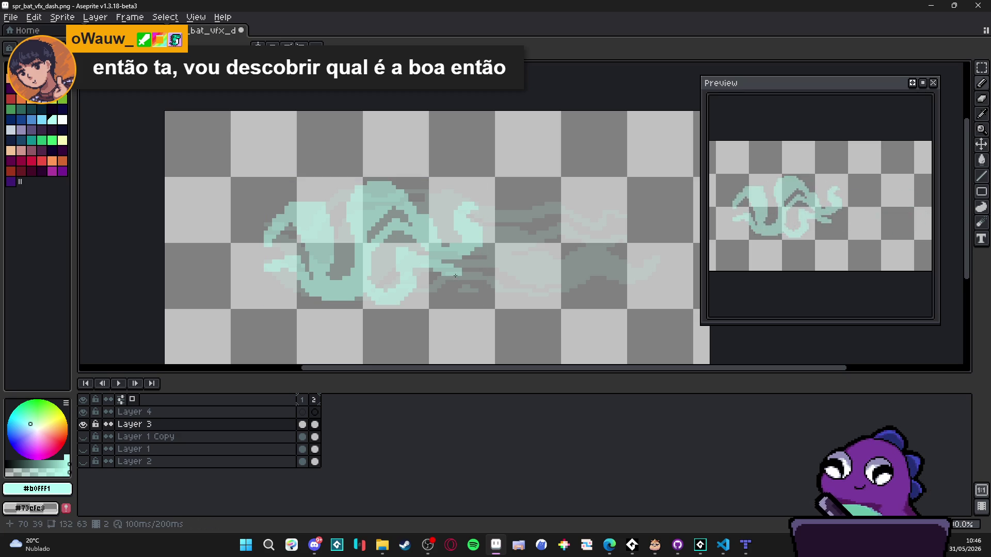
mouse_move(400, 272)
mouse_down()
mouse_move(398, 291)
mouse_move(388, 292)
mouse_up()
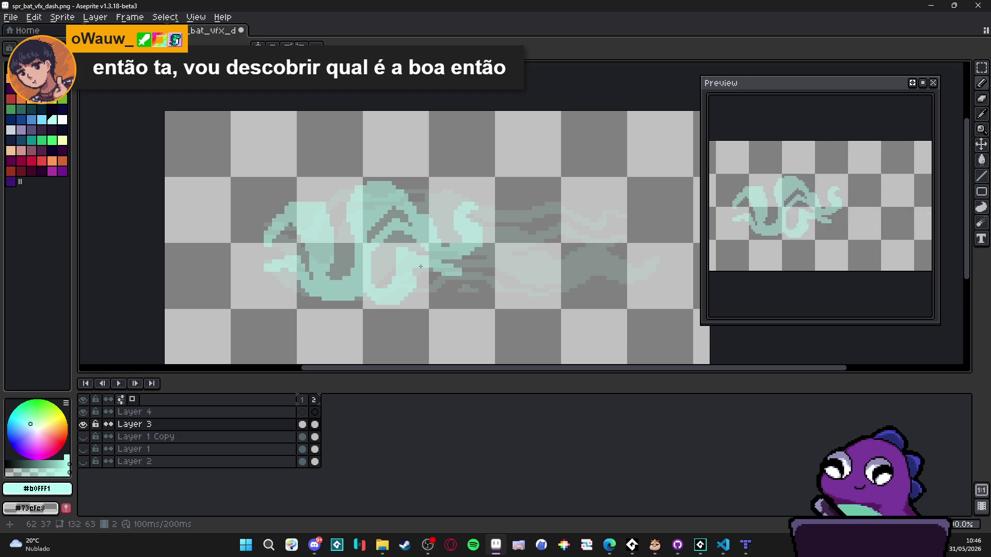
drag(503, 263, 524, 251)
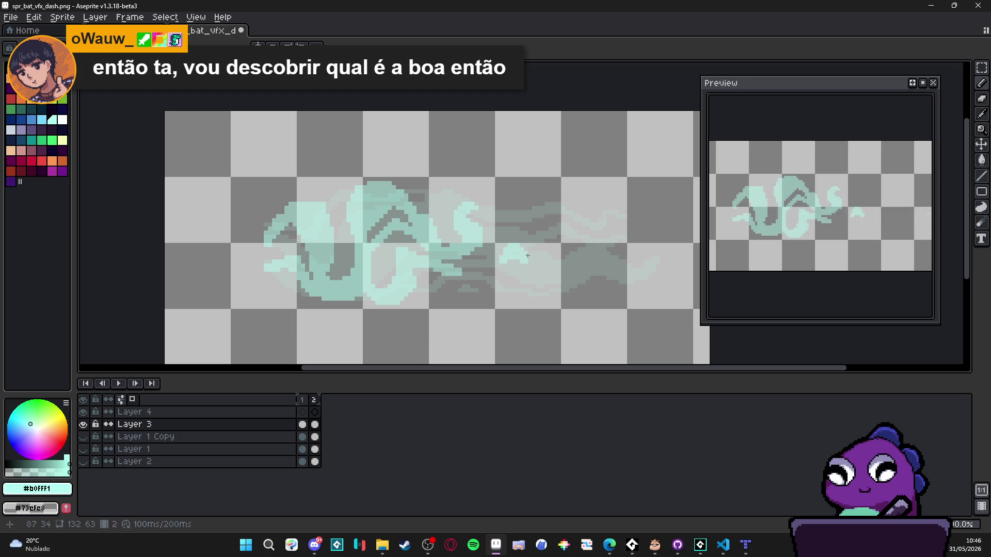
- Switch to a much smaller eraser and dab light pixels onto the right-hand curl
key(e)
key(minus)
key(minus)
key(minus)
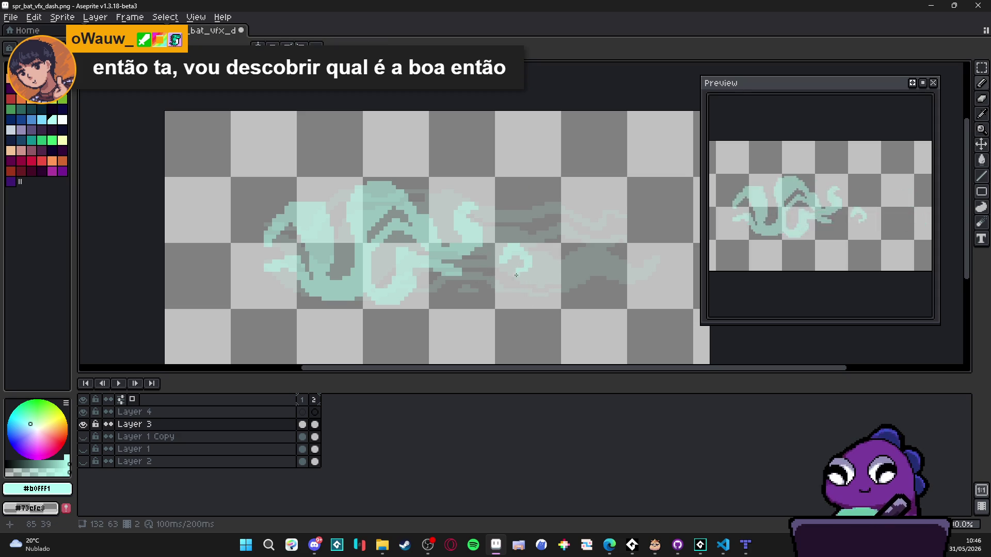
scroll(472, 245, right, 1)
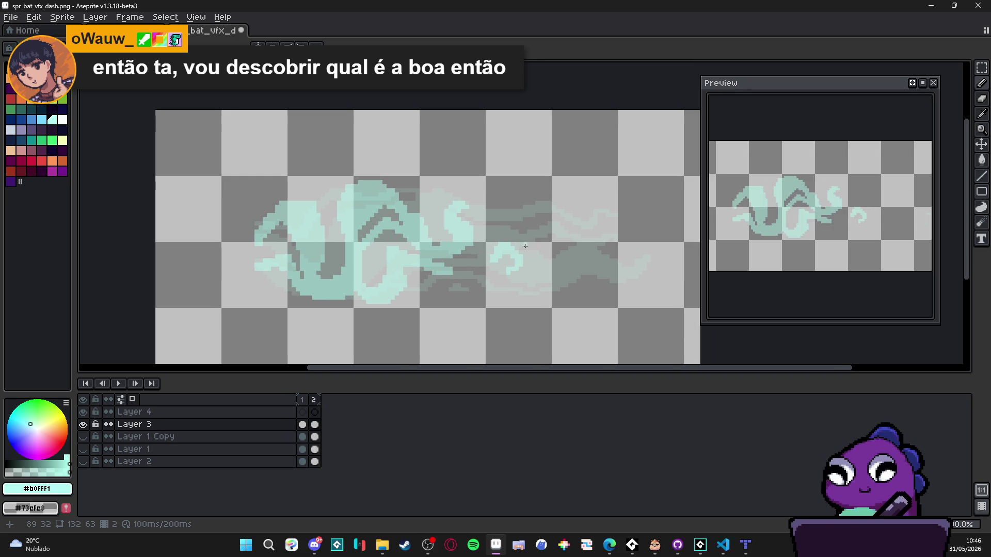
scroll(483, 210, up, 1)
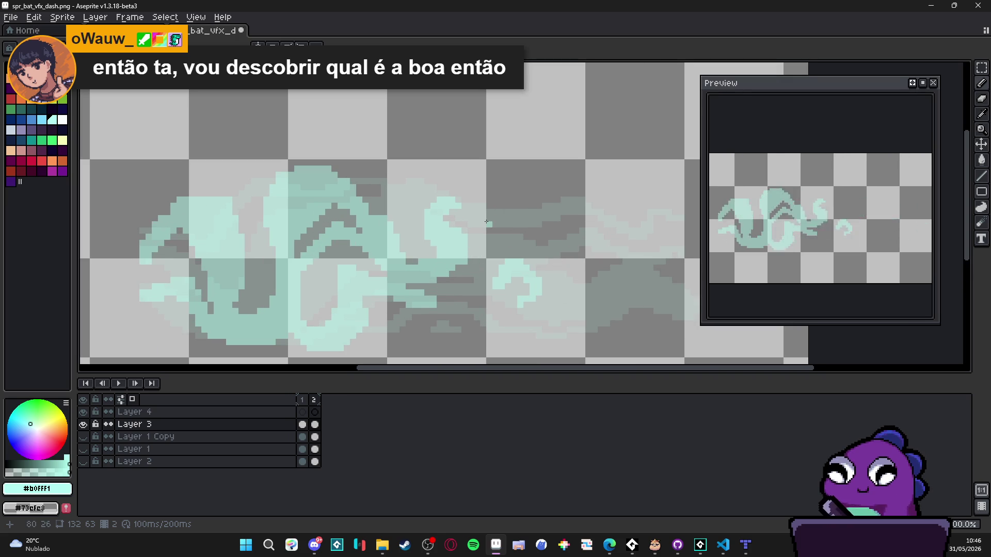
scroll(485, 236, down, 1)
scroll(485, 236, down, 1)
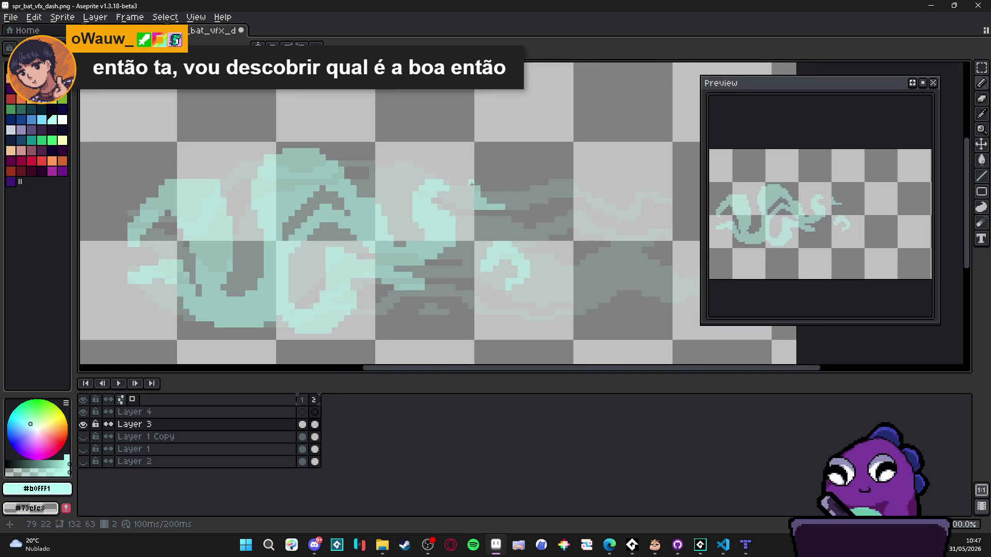
scroll(481, 193, down, 3)
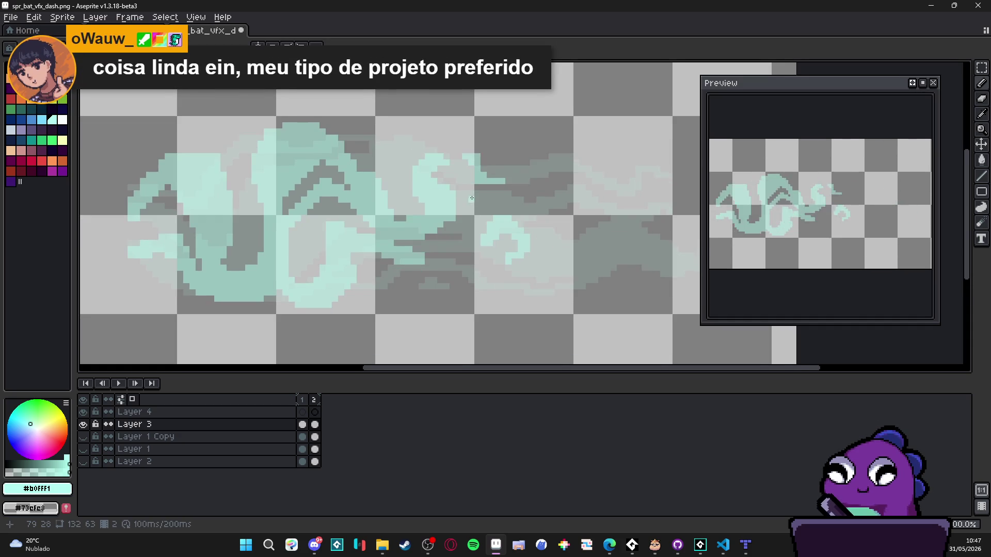
scroll(443, 243, up, 3)
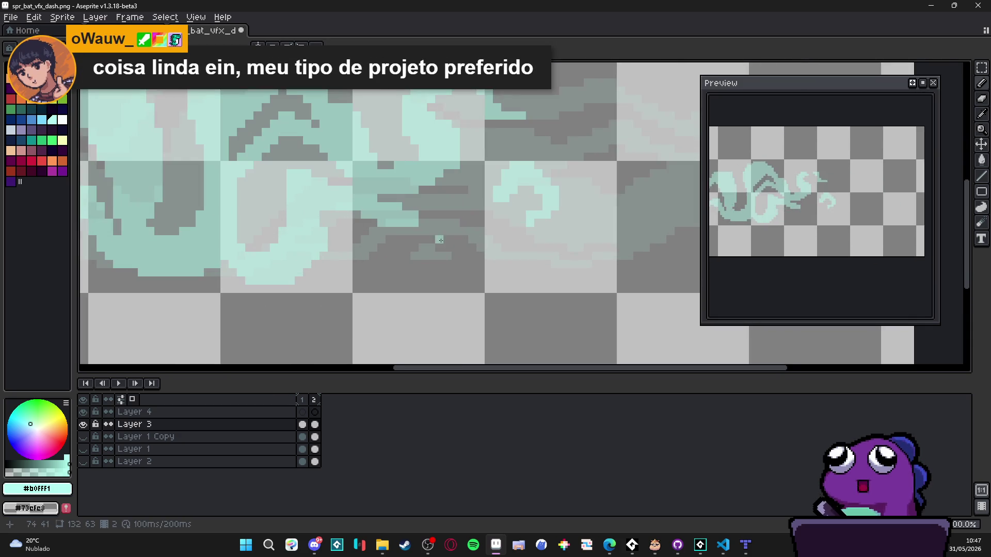
click(466, 206)
click(464, 215)
click(472, 215)
- Extend the right-hand curl downward and along its bottom edge to the right
click(464, 255)
click(471, 263)
drag(476, 268, 519, 249)
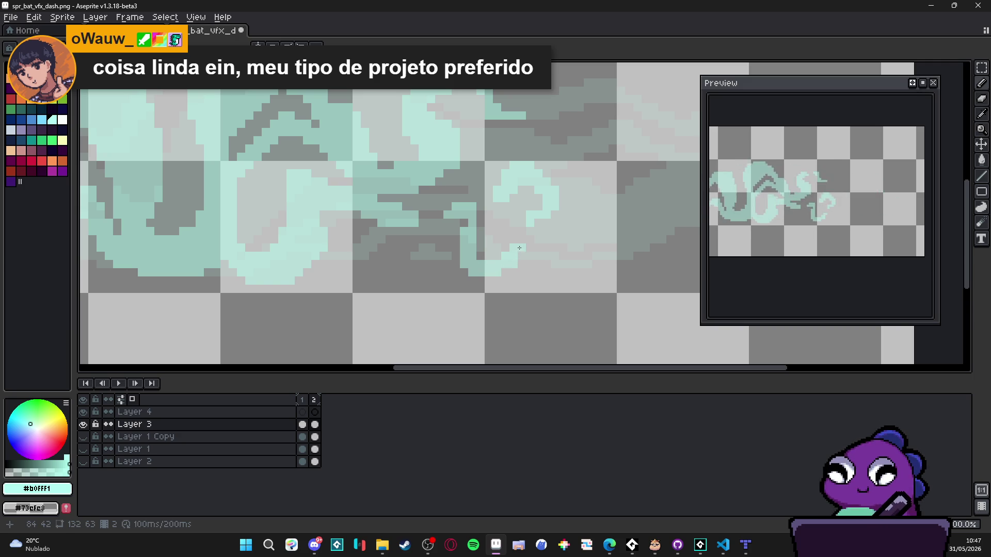
scroll(519, 249, down, 5)
scroll(475, 208, up, 5)
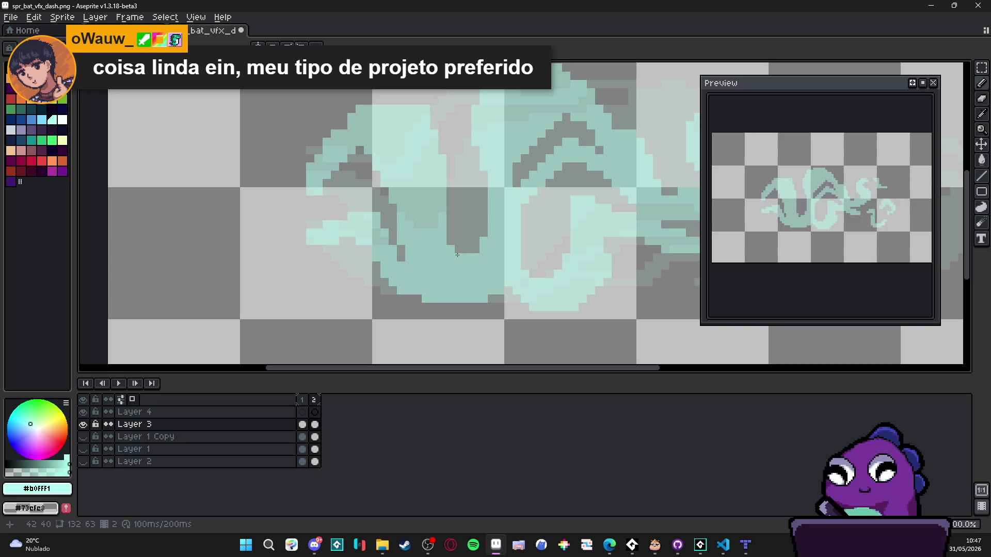
scroll(450, 239, down, 5)
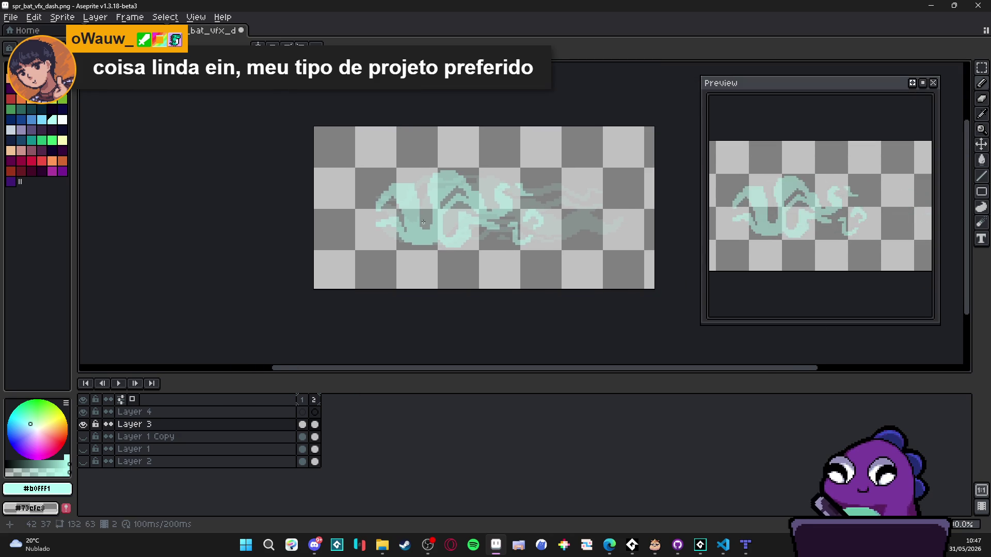
scroll(469, 223, right, 2)
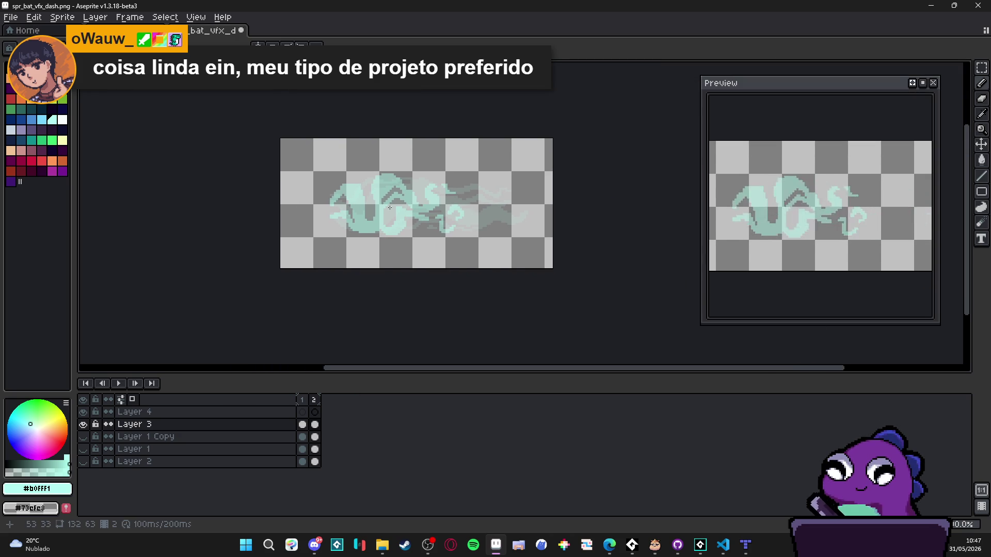
scroll(390, 207, up, 3)
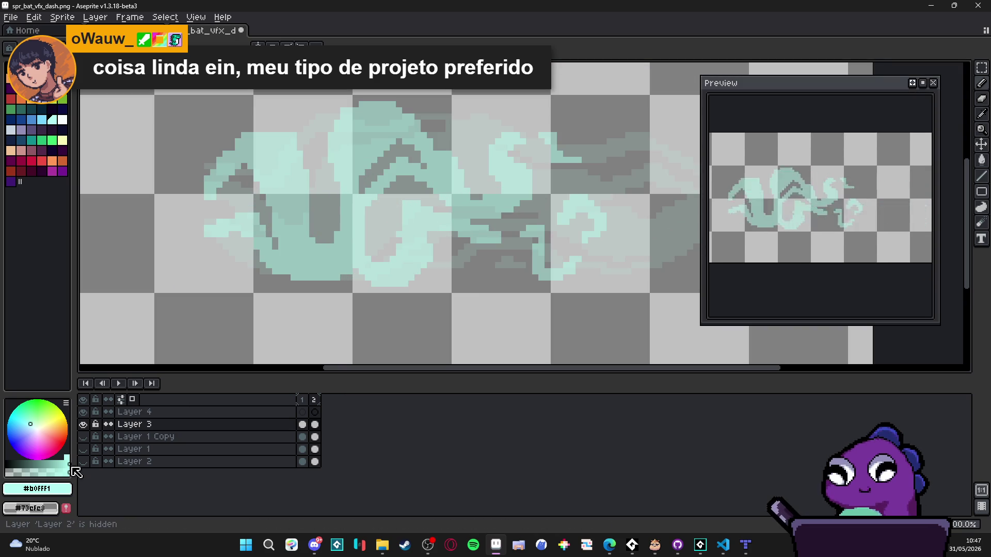
- Show the purple background layer again and zoom around to inspect the swirl
click(82, 462)
scroll(370, 271, down, 2)
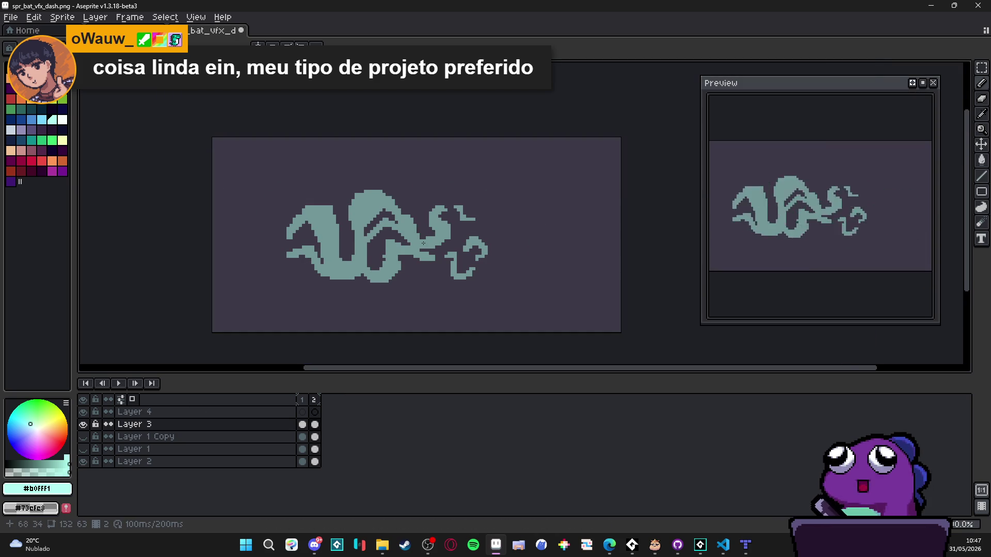
scroll(423, 243, up, 4)
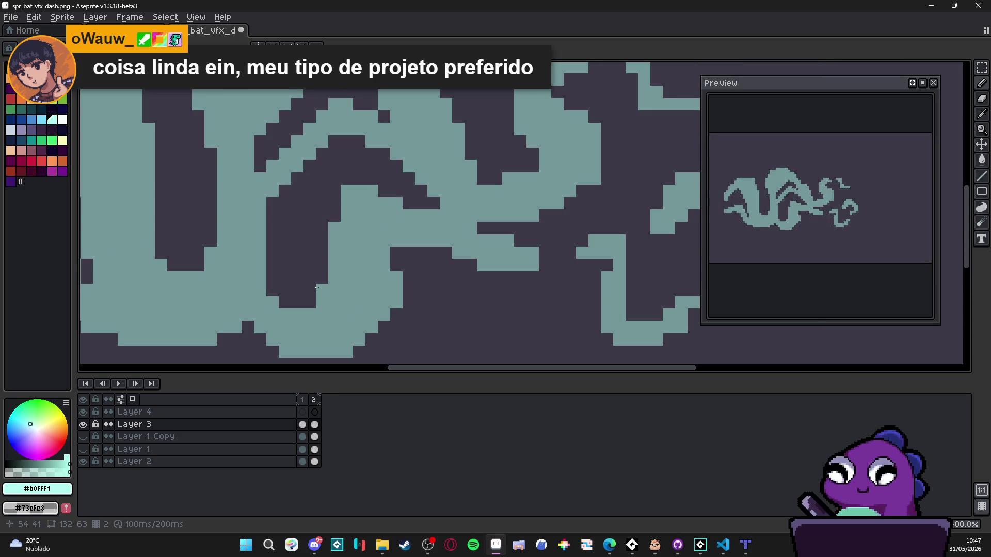
scroll(309, 301, down, 4)
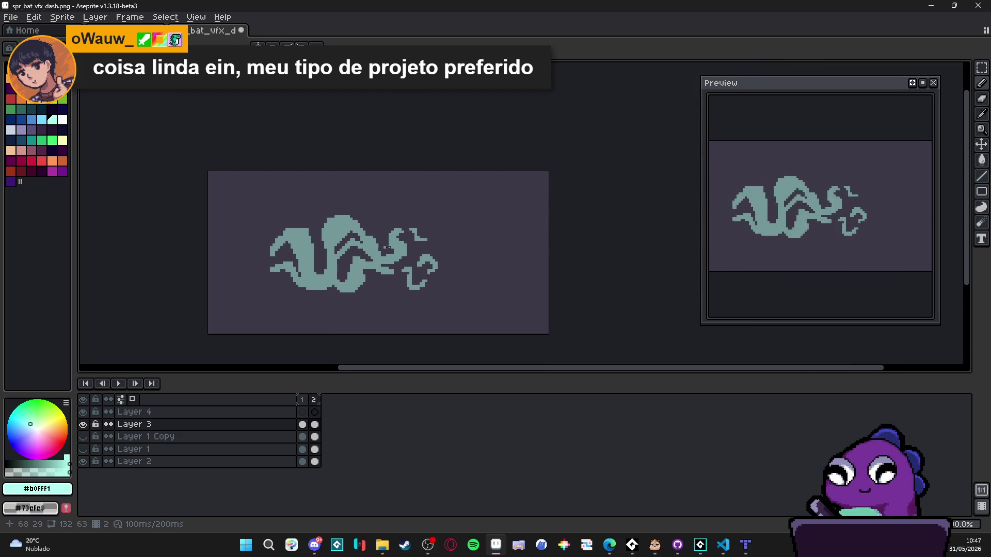
scroll(379, 249, down, 1)
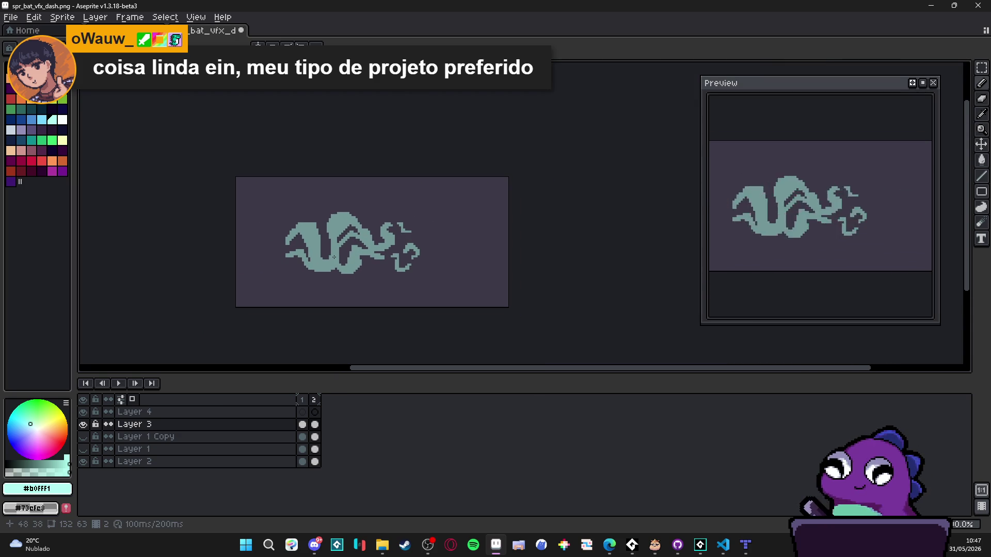
scroll(308, 289, up, 5)
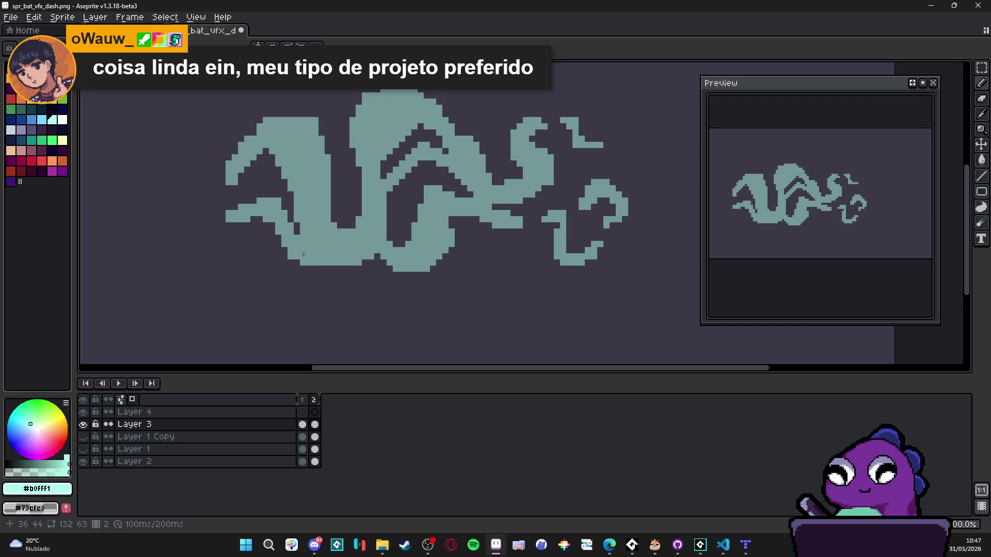
scroll(370, 249, down, 3)
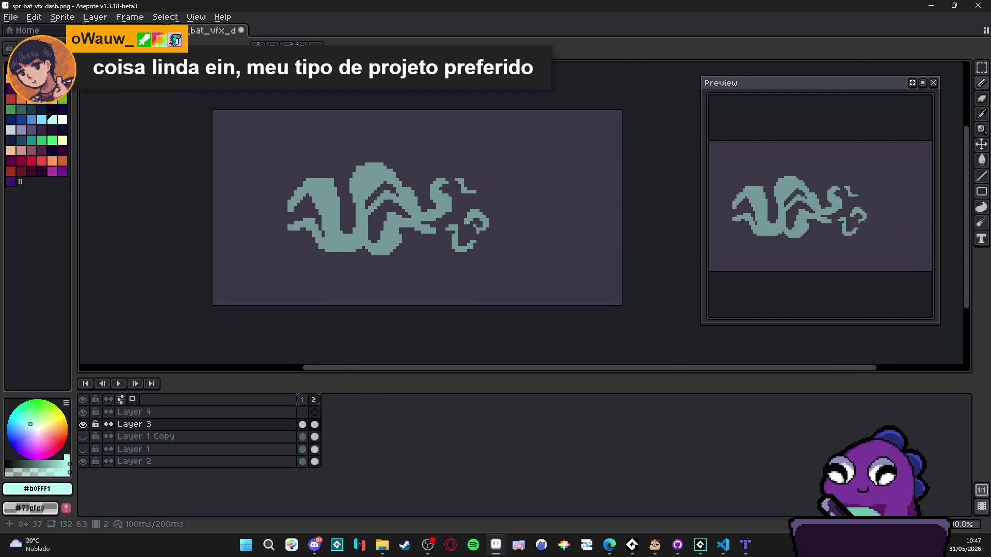
scroll(397, 234, up, 3)
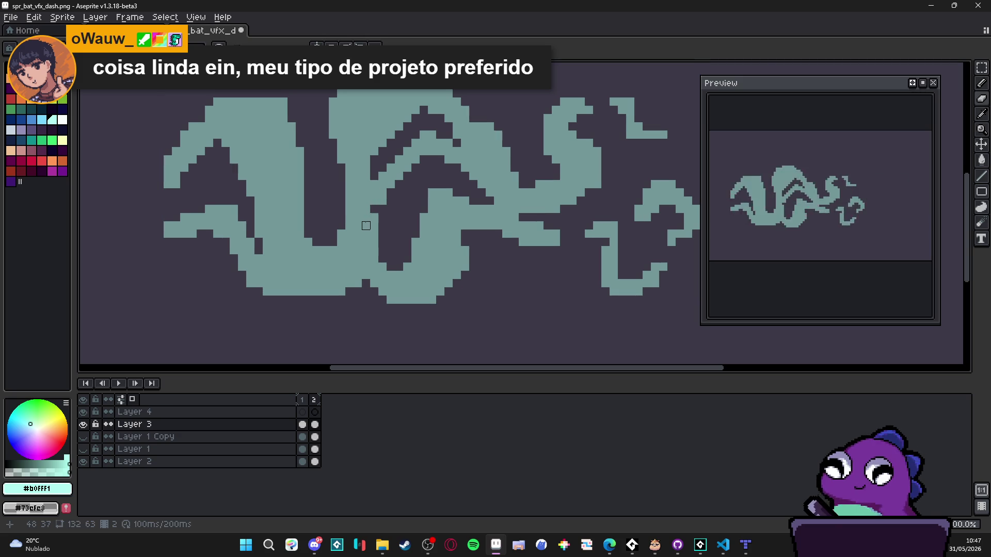
scroll(366, 217, up, 1)
- Undo the stray pencil stroke on the swirl
key(e)
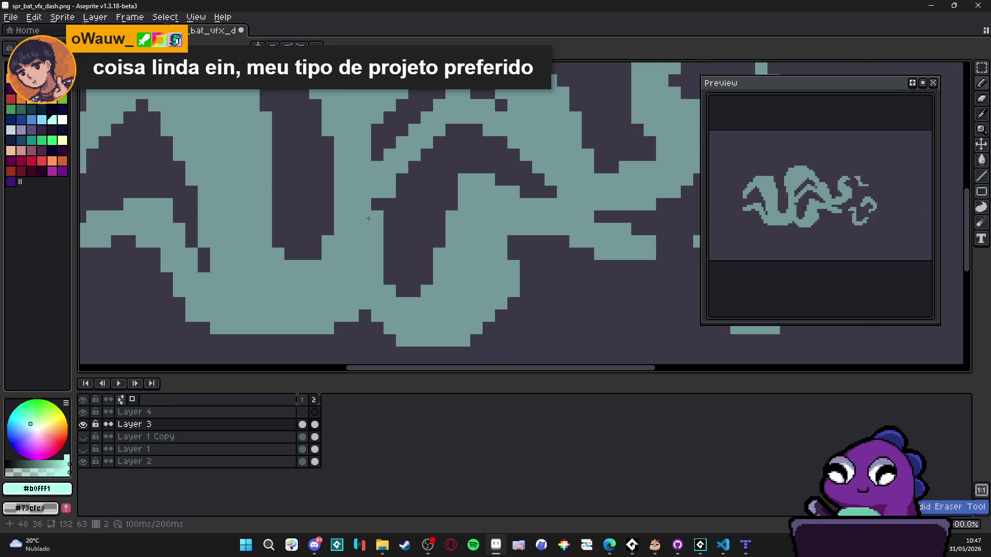
scroll(365, 216, down, 2)
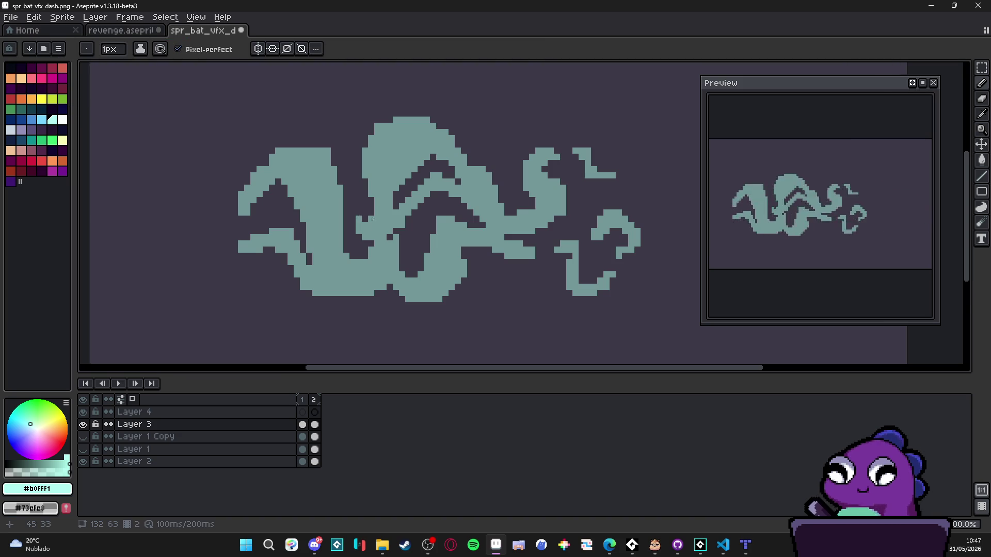
scroll(364, 218, down, 2)
scroll(387, 229, up, 1)
key(v)
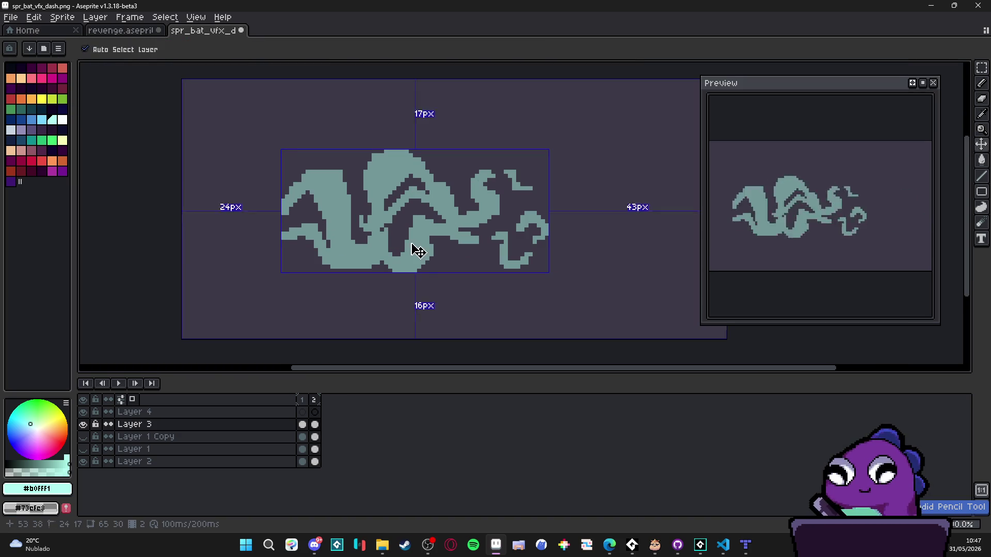
key(ctrl+z)
key(b)
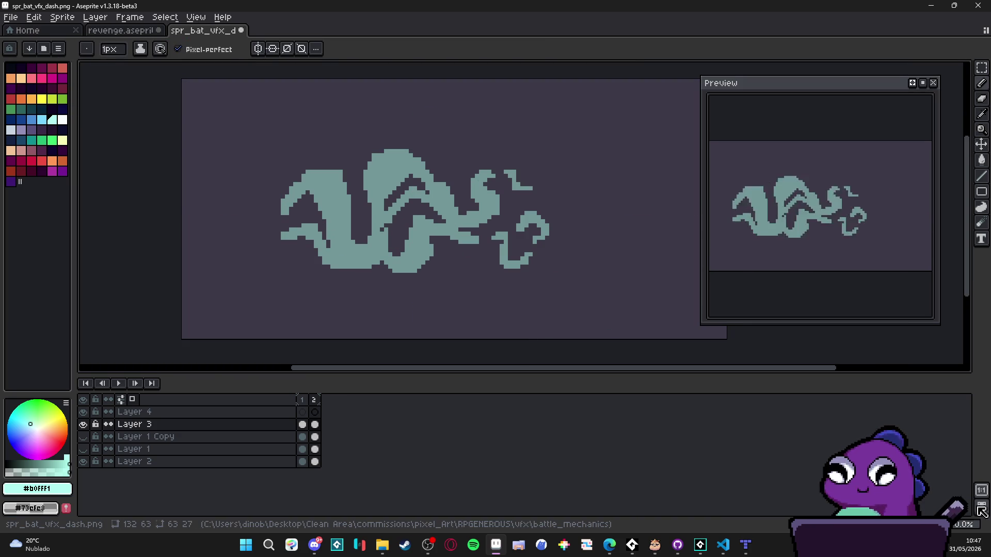
- Add a third frame copying the swirl and select all its content
key(alt+n)
key(m)
key(ctrl+a)
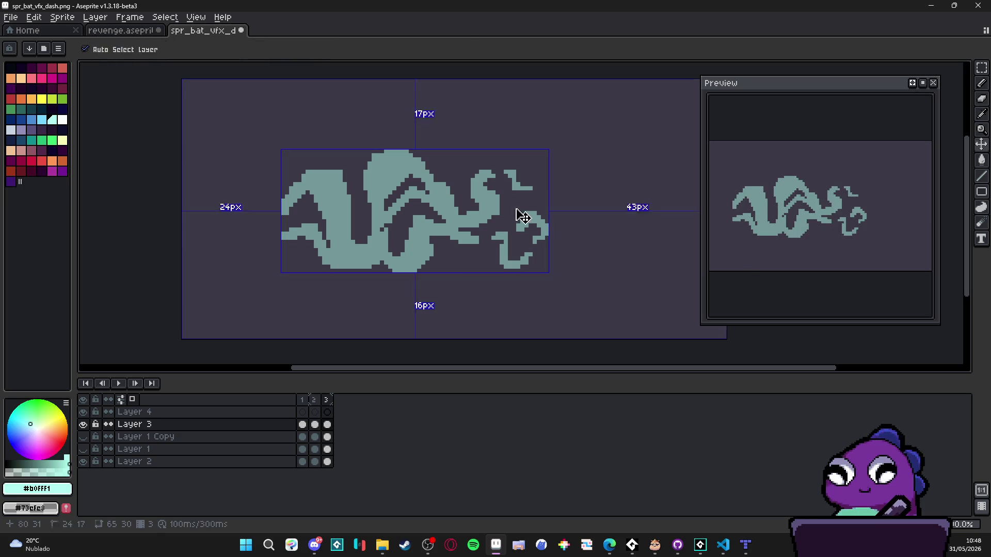
- Squash the third frame's swirl horizontally to a narrower width and commit it
mouse_move(552, 215)
mouse_down()
mouse_move(409, 216)
mouse_move(426, 218)
mouse_move(416, 221)
mouse_up()
key(Return)
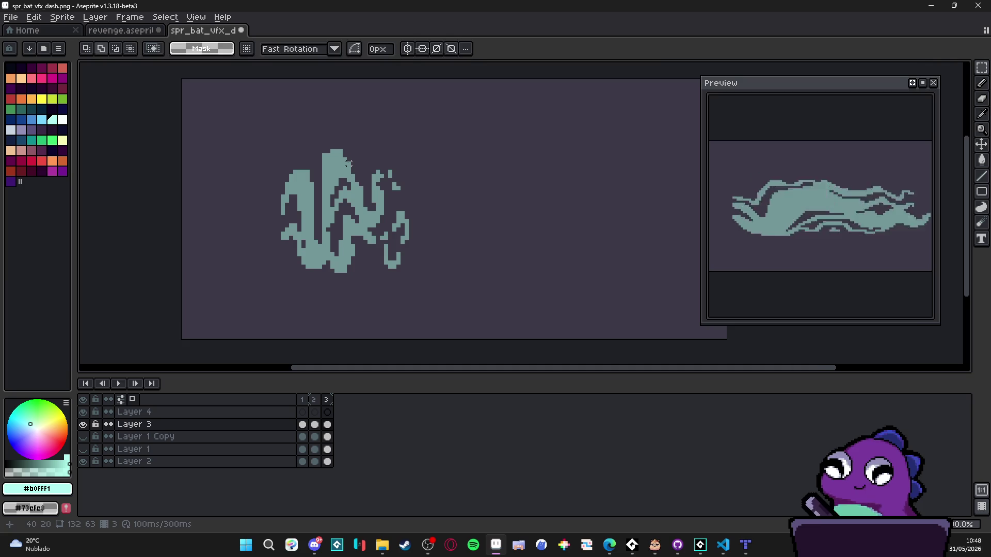
scroll(343, 212, up, 1)
- Fill a one-pixel notch and two upper-middle pixels, then undo strokes on the top-right spike
key(b)
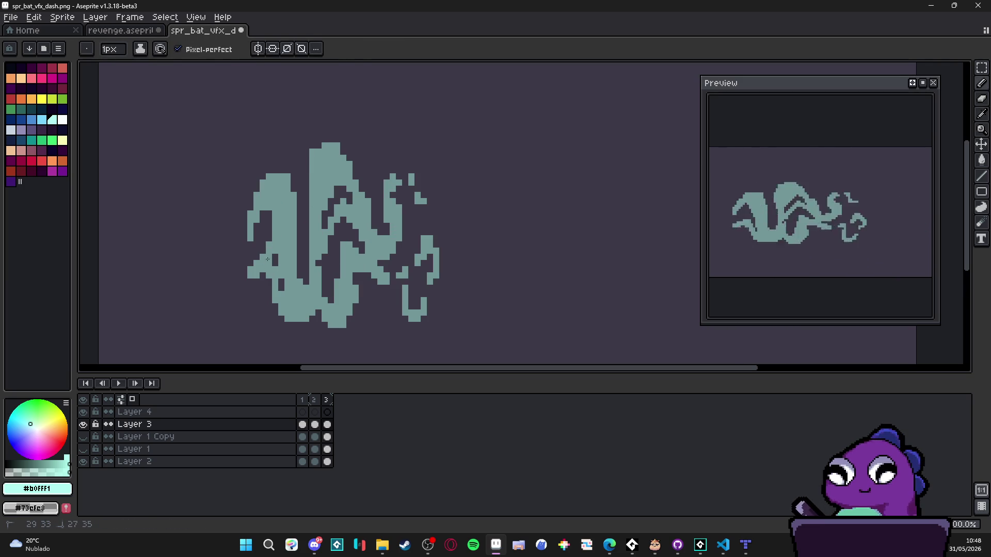
key(e)
key(plus)
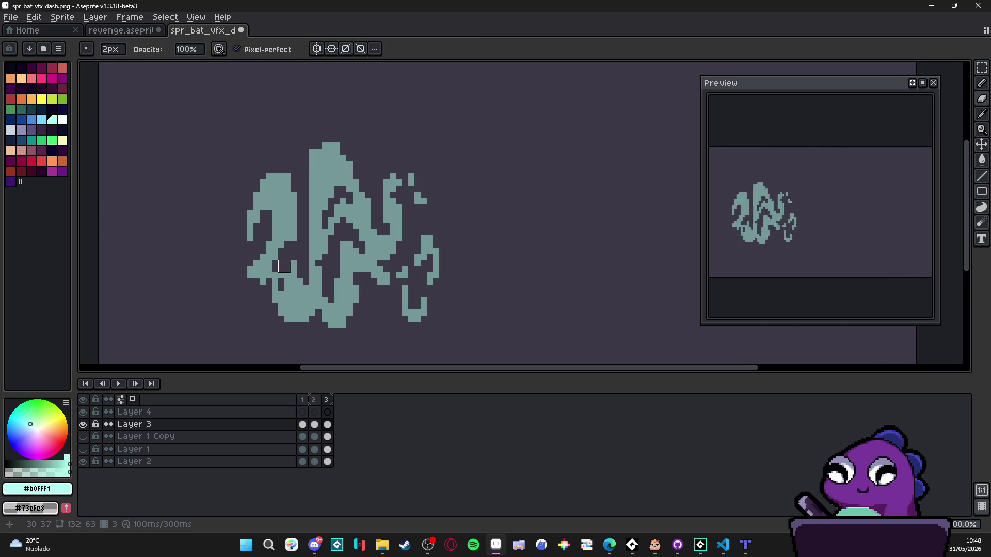
key(b)
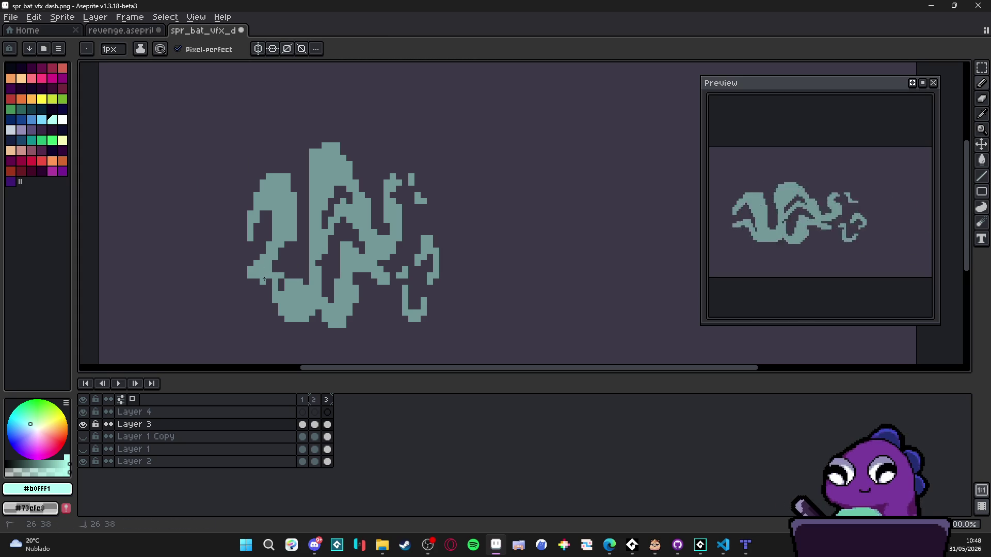
click(281, 284)
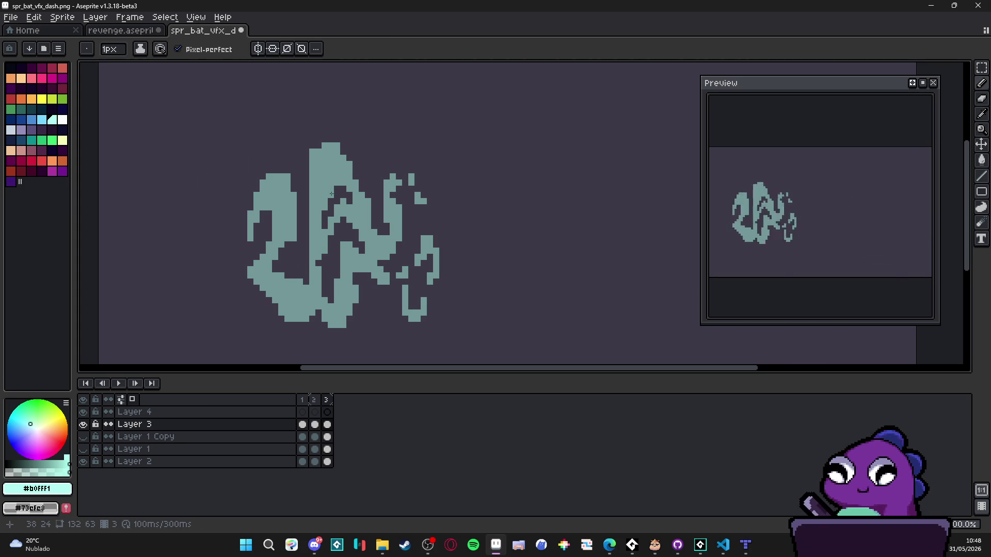
drag(375, 194, 381, 195)
key(e)
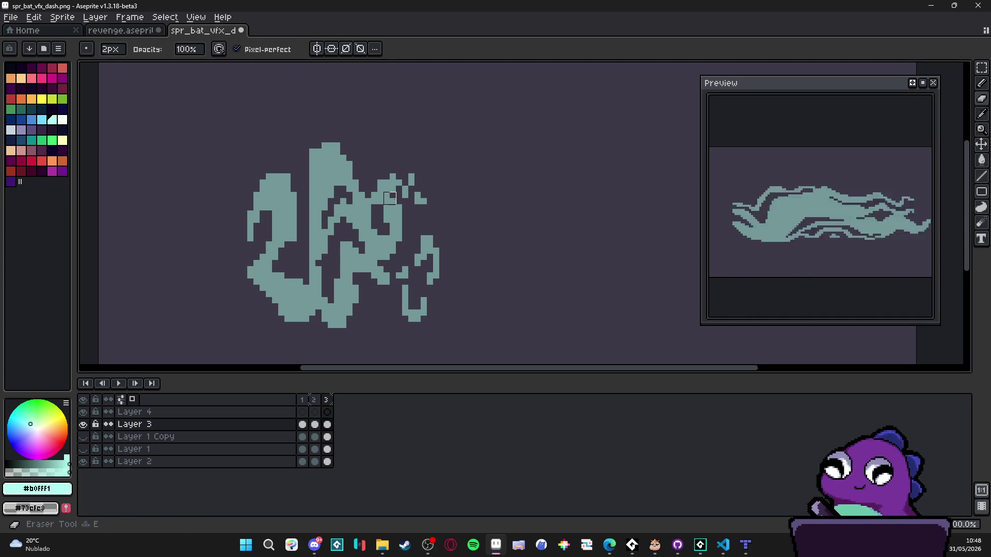
key(b)
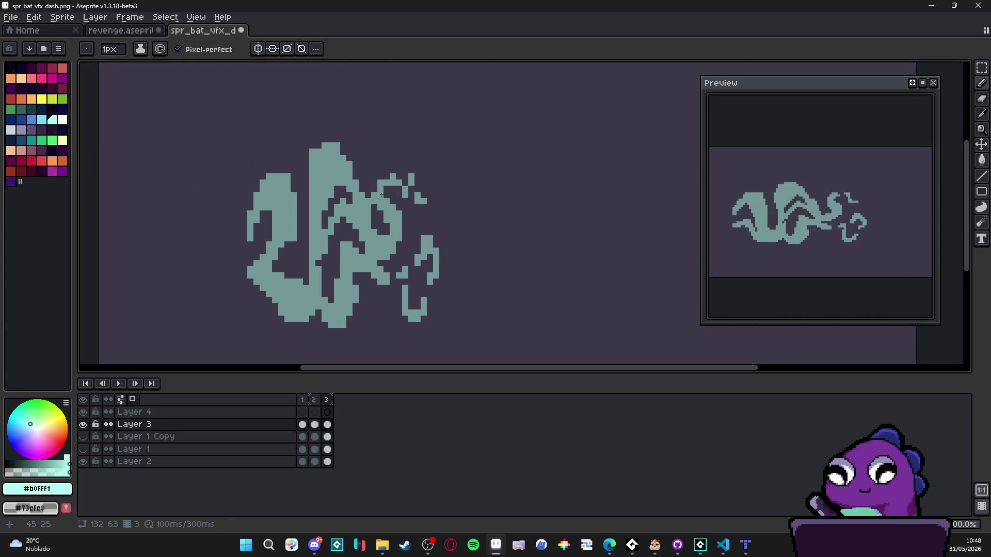
key(ctrl+z)
key(ctrl+z)
key(ctrl+z)
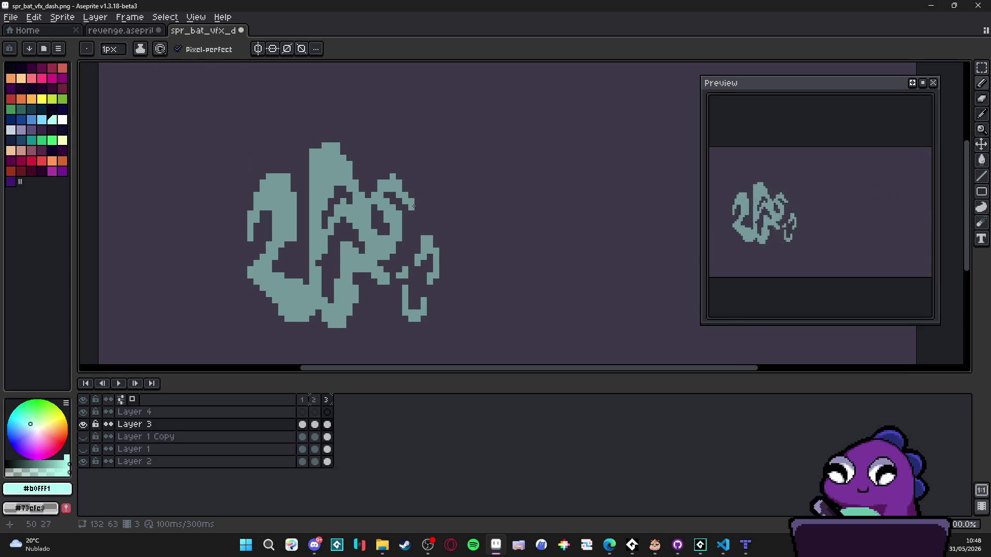
- Draw a short vertical stroke on the swirl's right with a pixel at its tip
key(e)
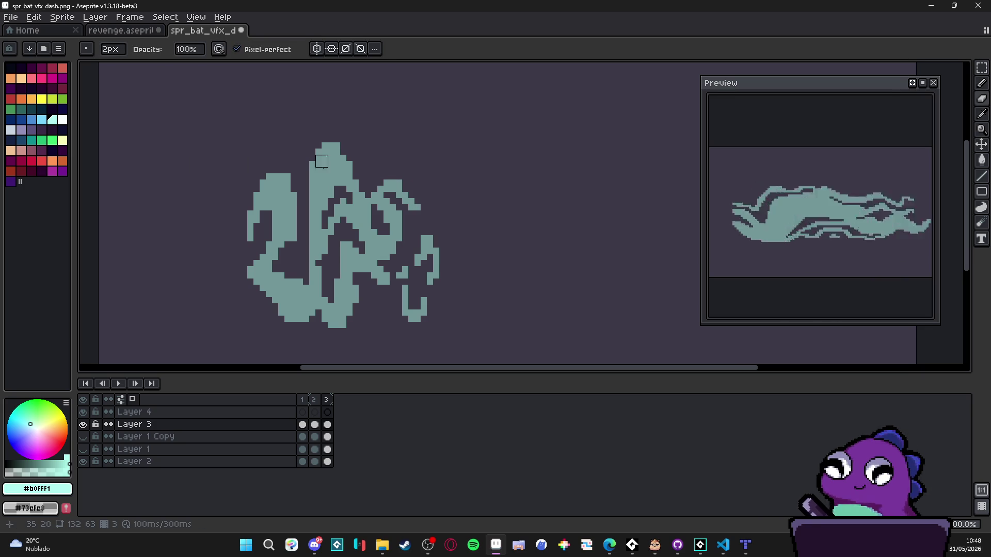
key(b)
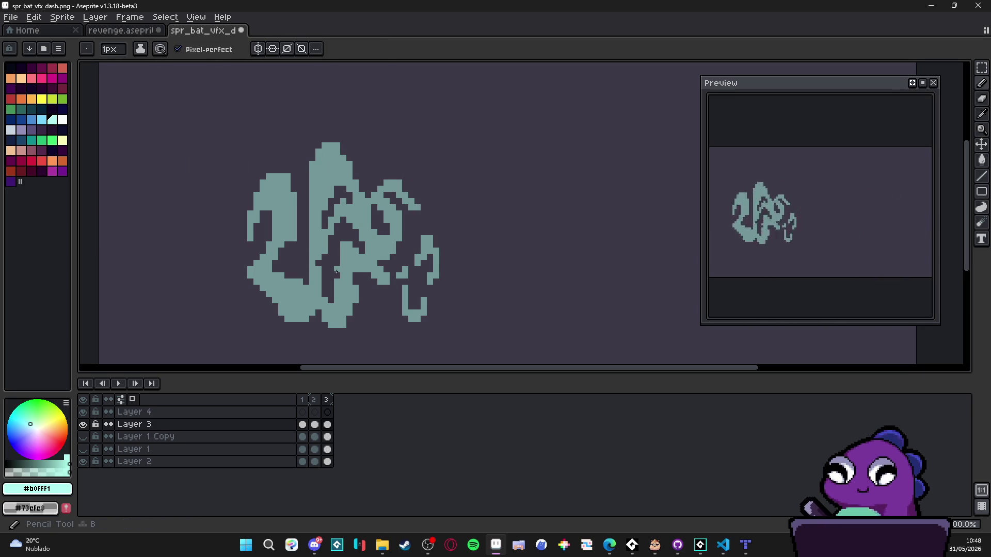
key(b)
drag(309, 247, 308, 283)
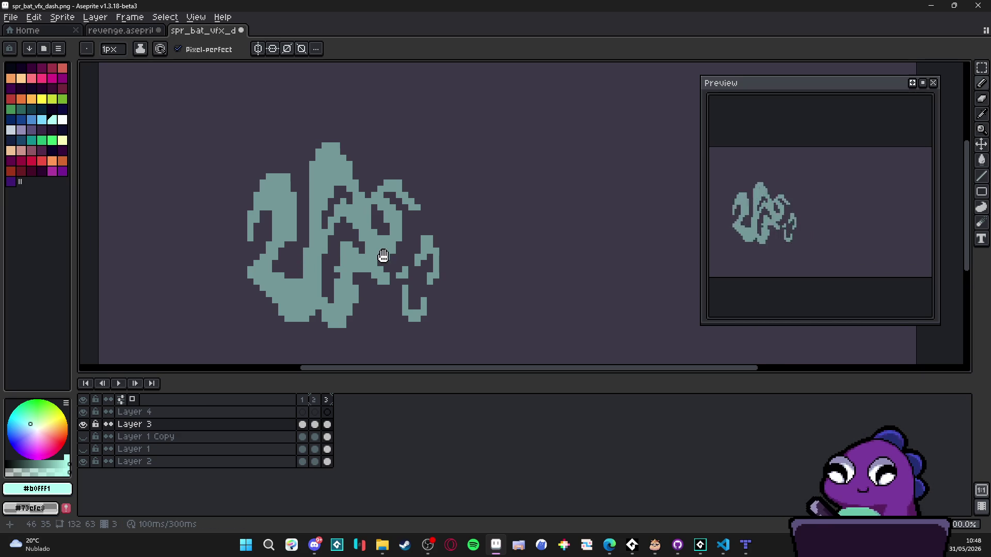
scroll(374, 256, up, 2)
drag(360, 255, 385, 255)
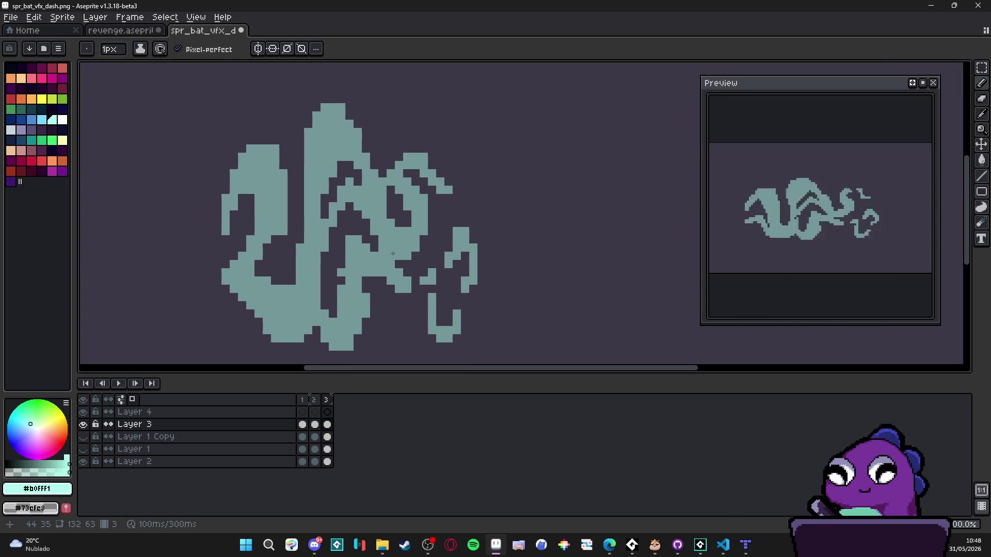
scroll(404, 252, down, 1)
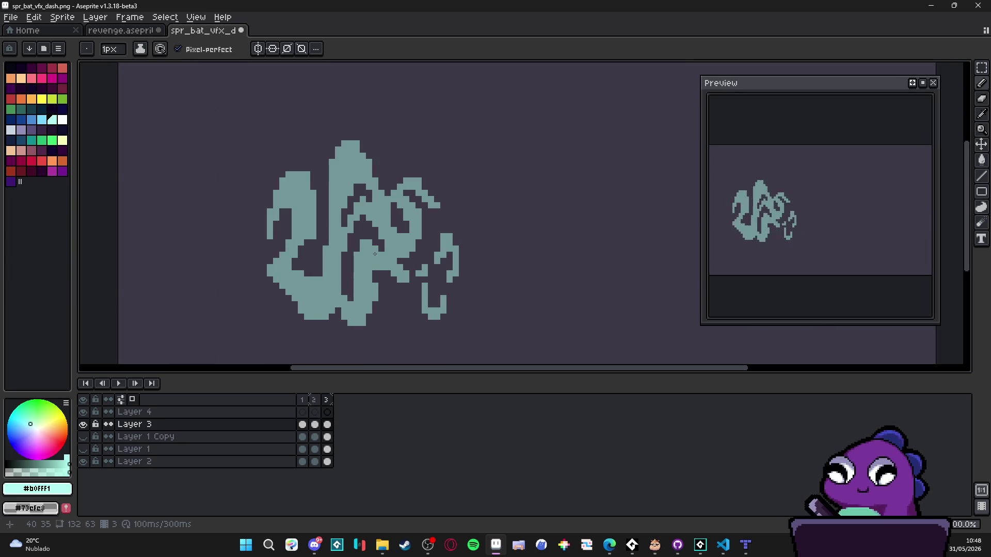
click(405, 304)
- Erase the small curl and leftover teal pixels on frame 3's right, then return to frame 1
click(314, 400)
click(326, 400)
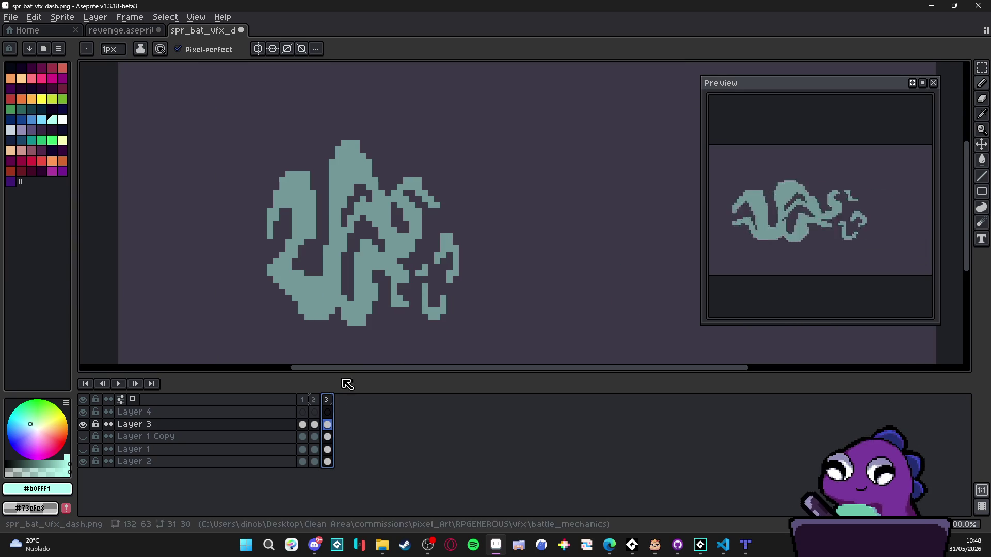
key(e)
click(446, 252)
mouse_move(446, 252)
mouse_down()
mouse_move(447, 242)
mouse_move(449, 271)
mouse_up()
drag(447, 233, 447, 282)
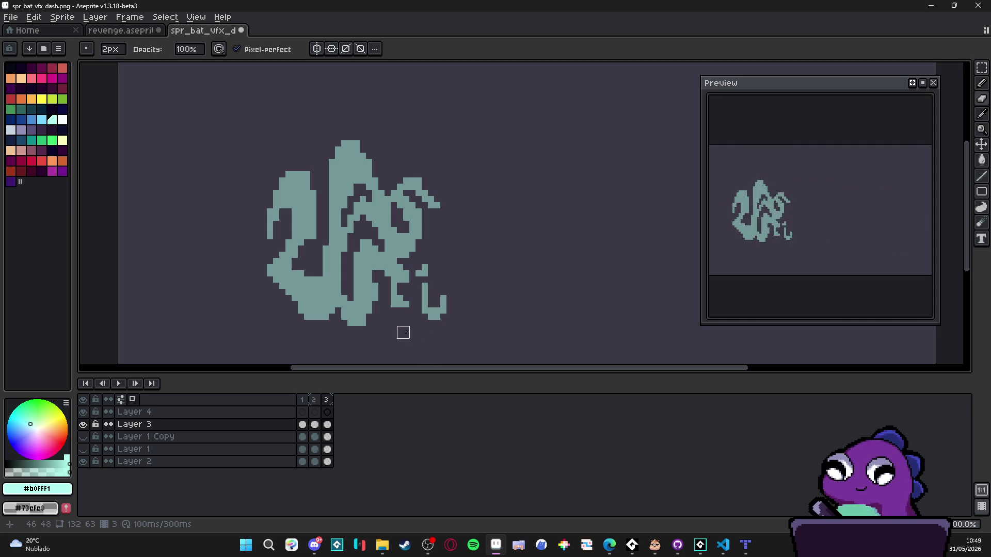
click(302, 400)
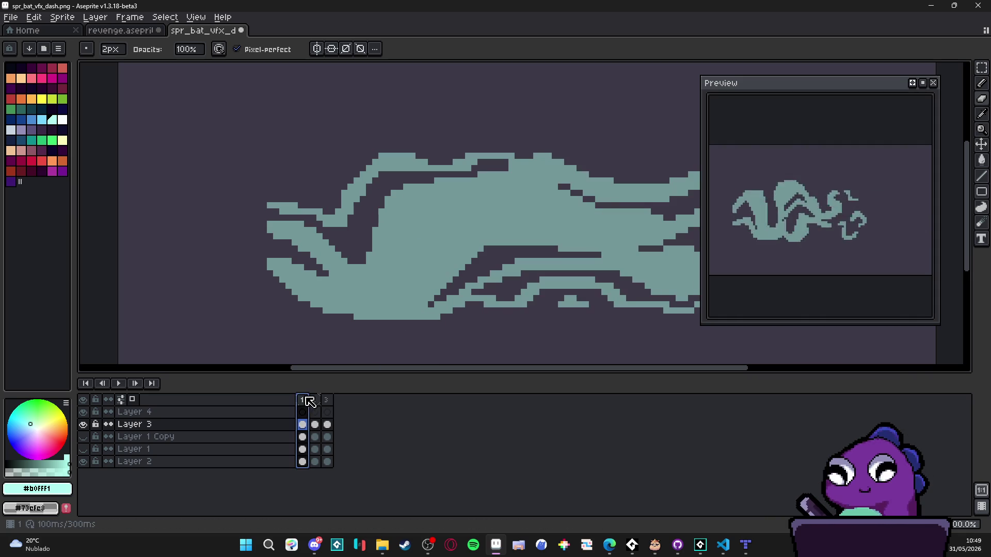
- Delete frames 2 and 3, then add a new second frame copied from frame 1
scroll(415, 292, down, 1)
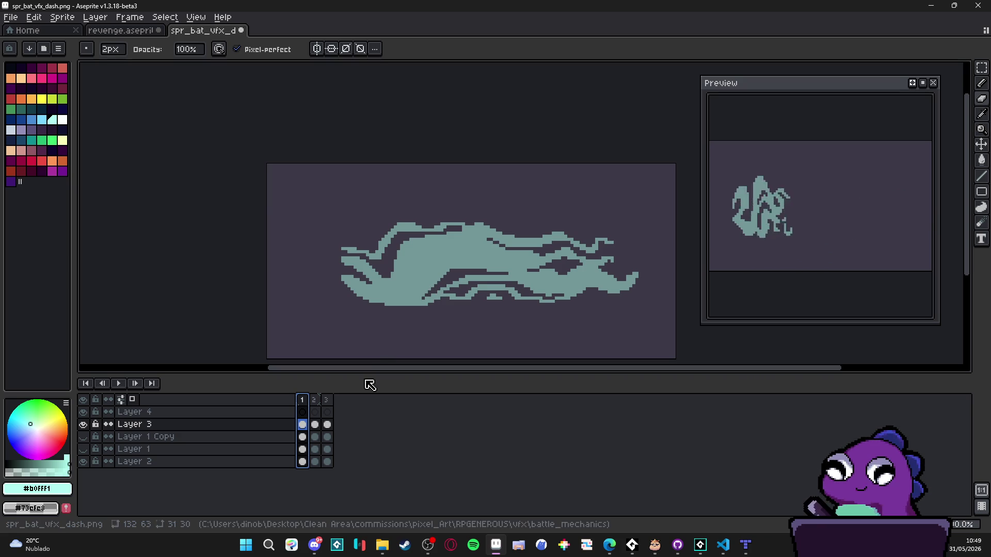
click(319, 401)
key(alt+c)
key(alt+c)
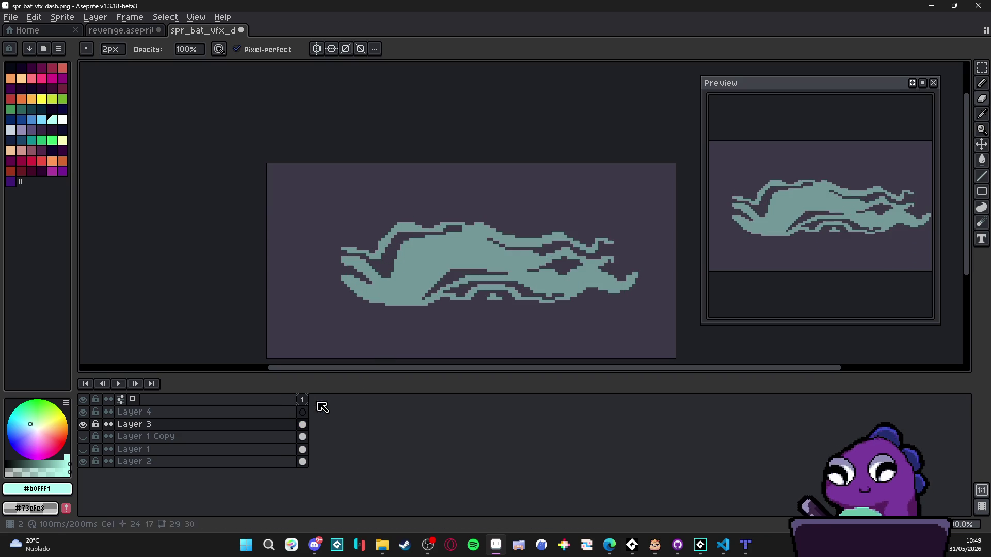
key(alt+n)
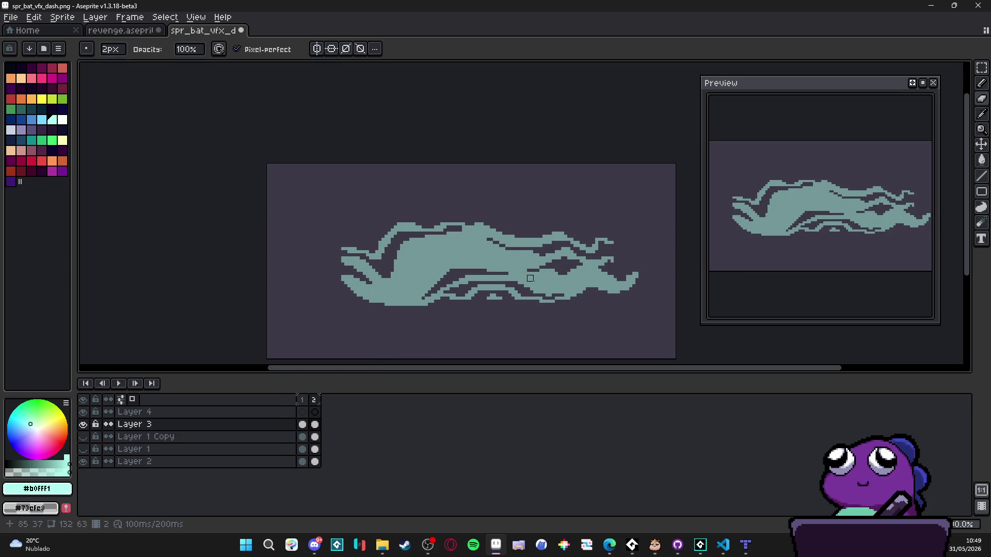
- Fill the notch at the swirl's top-left with 1px teal strokes
scroll(526, 284, up, 1)
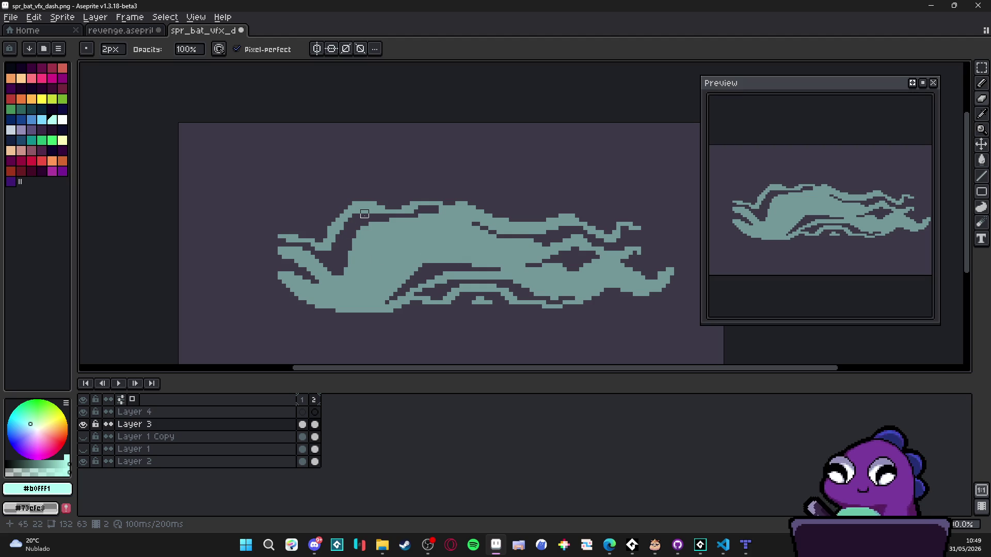
scroll(368, 205, up, 2)
key(l)
mouse_move(353, 191)
mouse_down()
mouse_move(366, 192)
mouse_move(287, 260)
mouse_up()
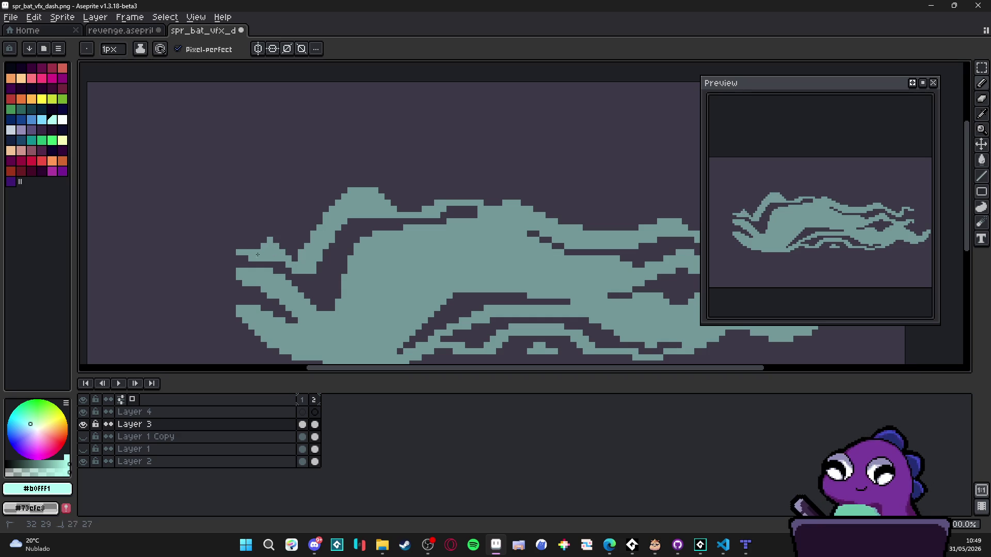
click(261, 240)
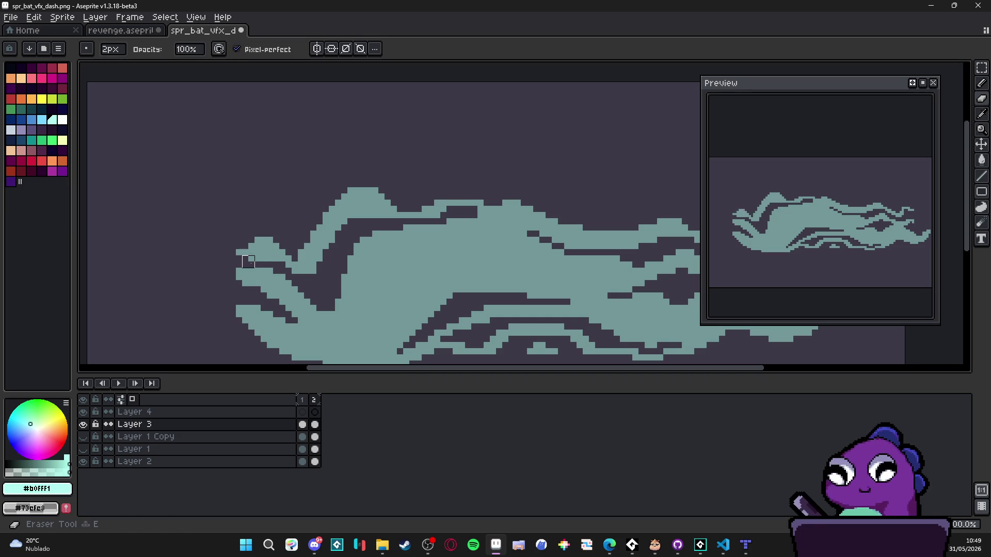
- Extend the top-left tip, erase part of the left diagonal, and redraw the upper edge
key(plus)
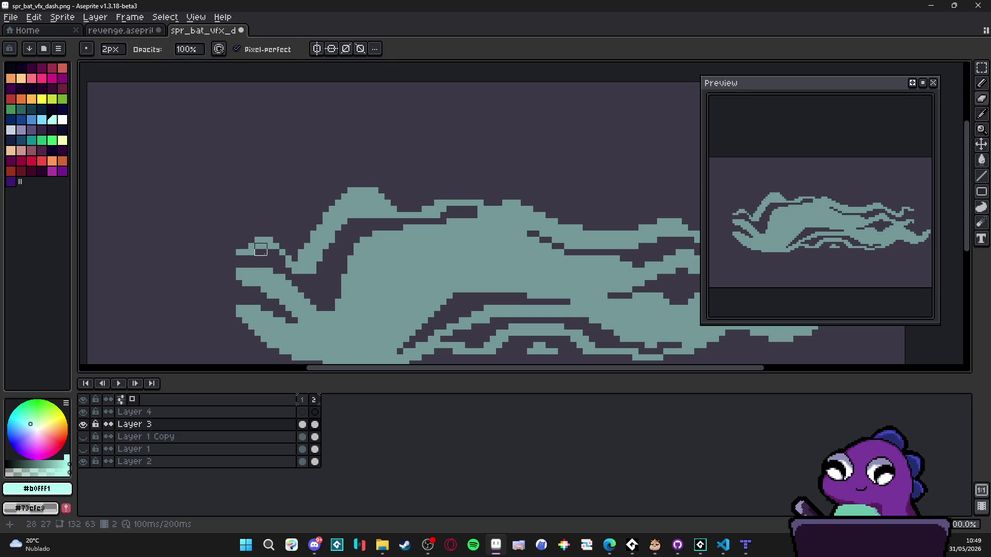
key(b)
drag(248, 253, 241, 254)
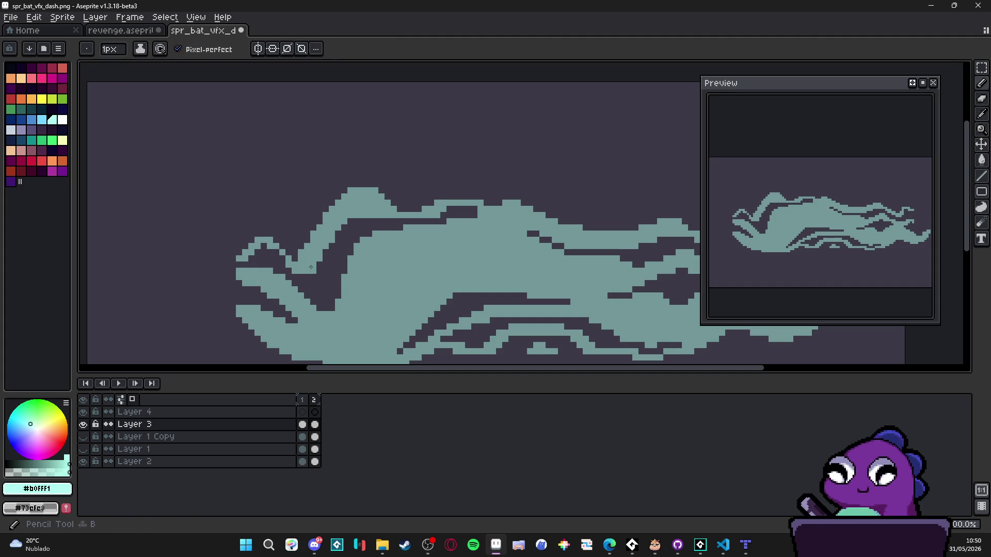
key(e)
mouse_move(338, 230)
mouse_down()
mouse_move(323, 267)
mouse_move(312, 249)
mouse_up()
key(b)
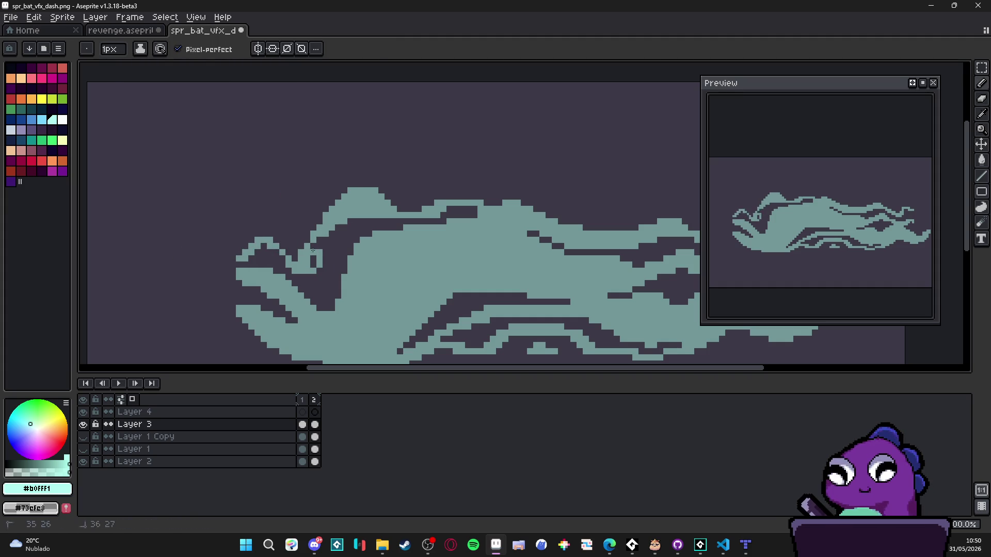
click(313, 263)
mouse_move(311, 209)
mouse_down()
mouse_move(330, 222)
mouse_move(354, 206)
mouse_up()
- Carve a dark gap through the teal shape and erase pixels on the swirl's left
key(e)
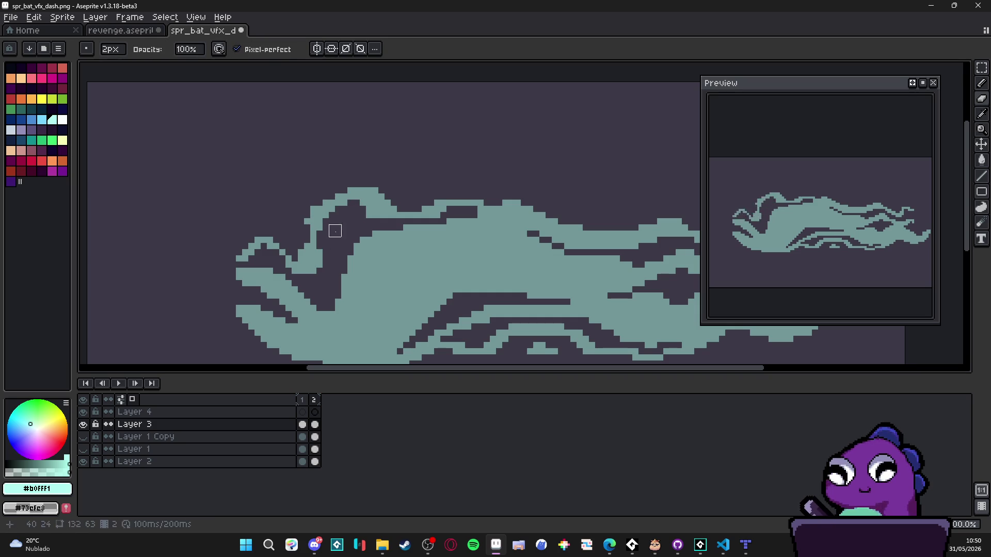
key(b)
key(e)
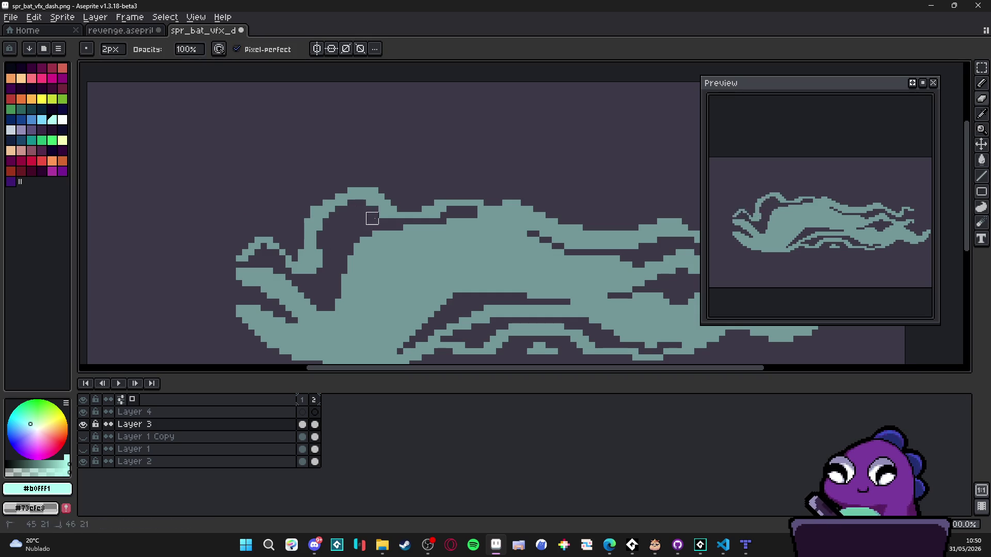
key(b)
key(e)
scroll(454, 184, down, 2)
mouse_move(455, 184)
mouse_down()
mouse_move(386, 215)
mouse_move(392, 202)
mouse_move(341, 220)
mouse_move(325, 250)
mouse_move(354, 210)
mouse_move(318, 270)
mouse_up()
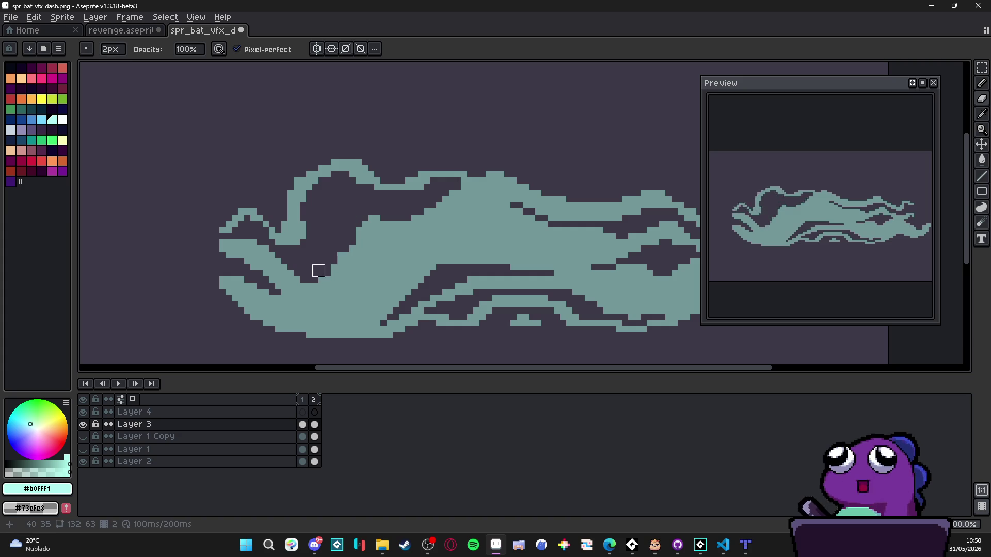
key(e)
- Add teal pixels on the left edge and erase the pixels beside them
key(e)
mouse_move(251, 233)
mouse_down()
mouse_move(216, 250)
mouse_move(257, 264)
mouse_up()
key(b)
click(229, 260)
key(e)
click(253, 266)
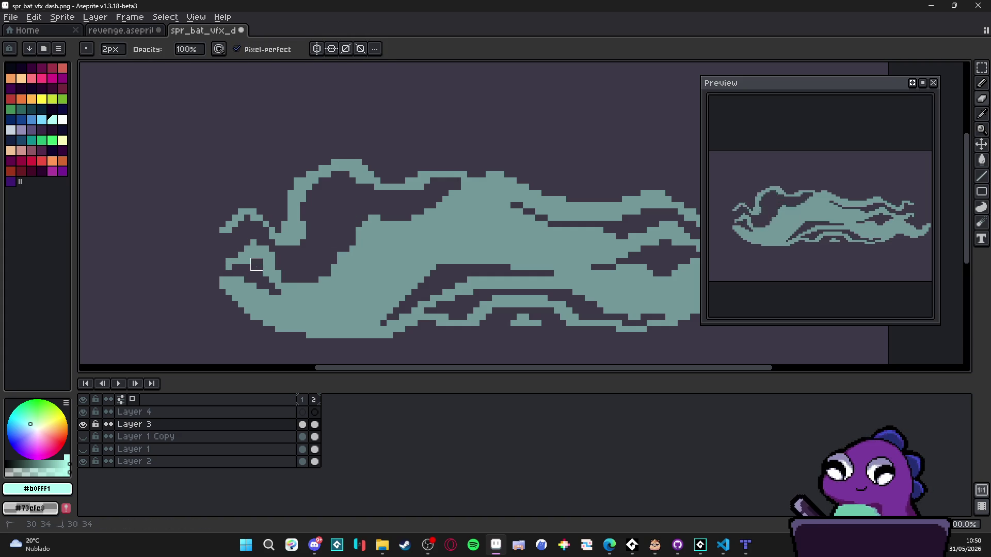
key(b)
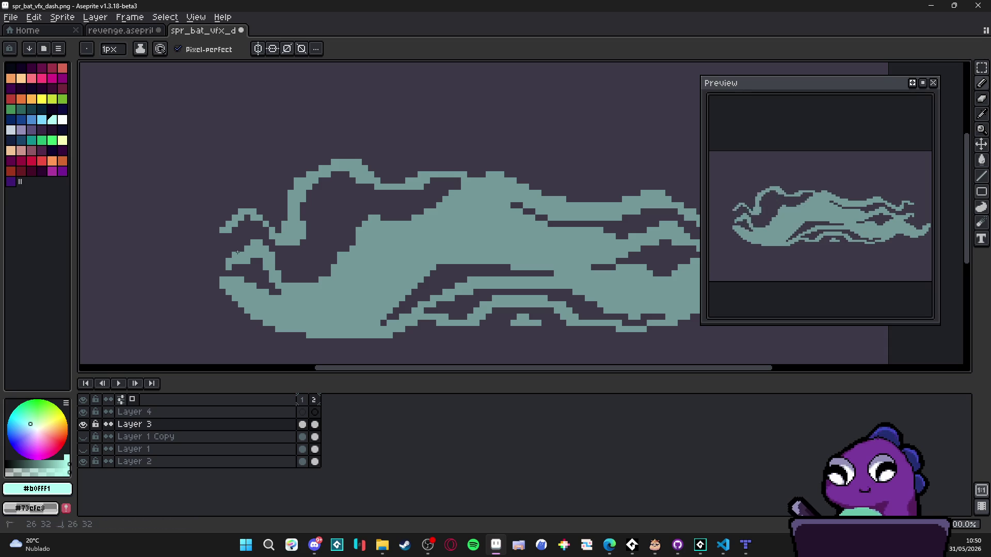
scroll(282, 276, down, 1)
- Erase a horizontal band, paint a diagonal teal line, and trim pixels along the bottom edge
key(e)
mouse_move(437, 251)
mouse_down()
mouse_move(381, 250)
mouse_move(389, 271)
mouse_move(379, 288)
mouse_move(392, 275)
mouse_move(386, 241)
mouse_move(540, 257)
mouse_up()
key(b)
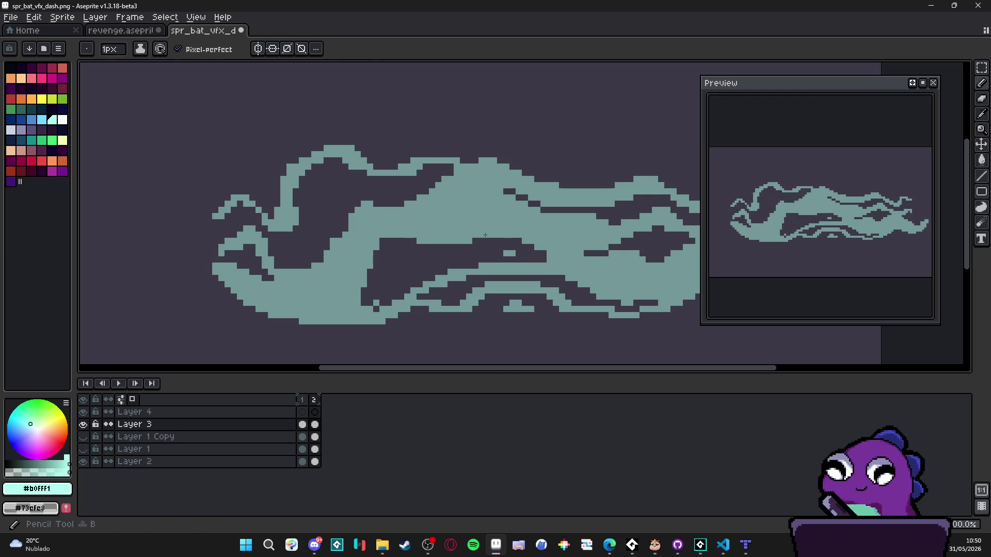
drag(542, 255, 499, 234)
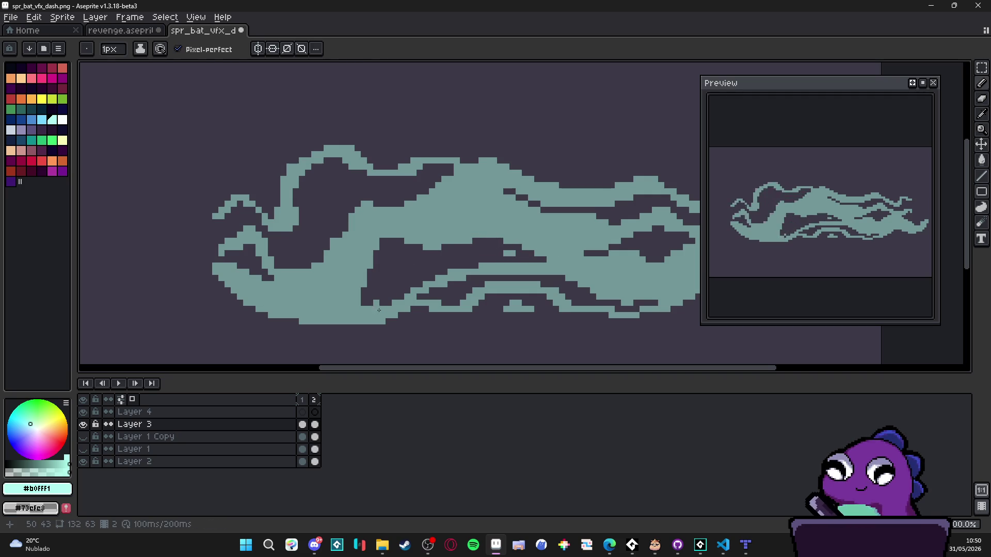
key(e)
mouse_move(356, 302)
mouse_down()
mouse_move(320, 309)
mouse_move(352, 309)
mouse_up()
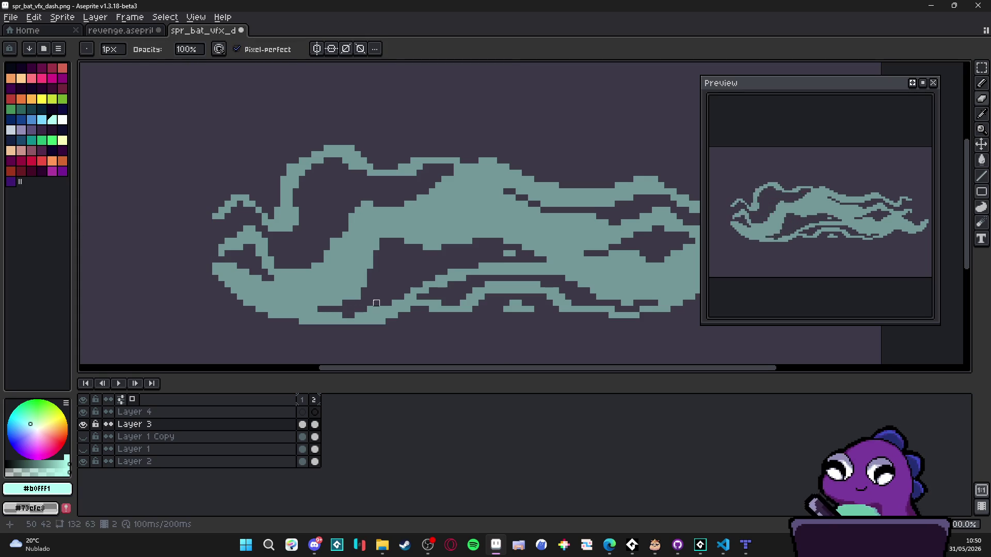
scroll(252, 291, left, 1)
key(plus)
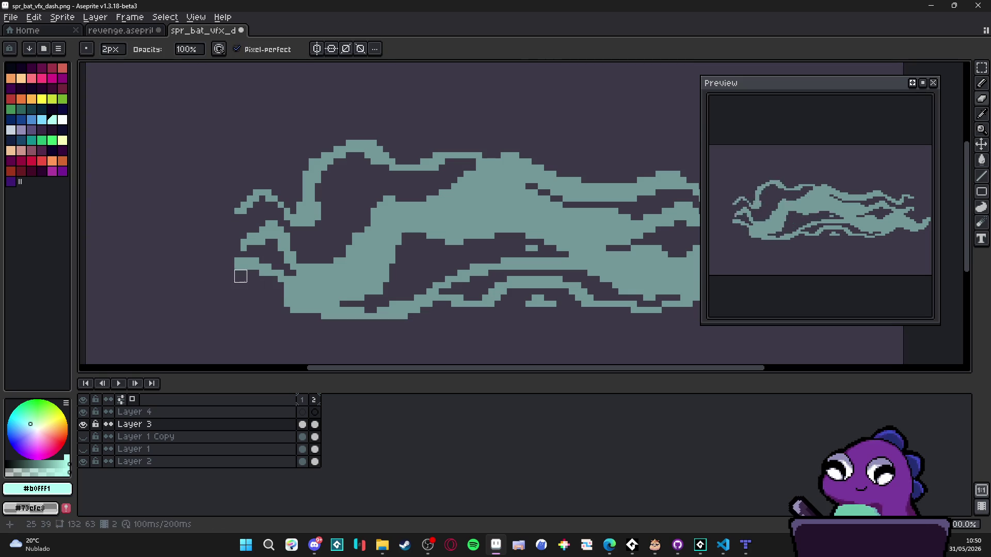
scroll(277, 308, down, 1)
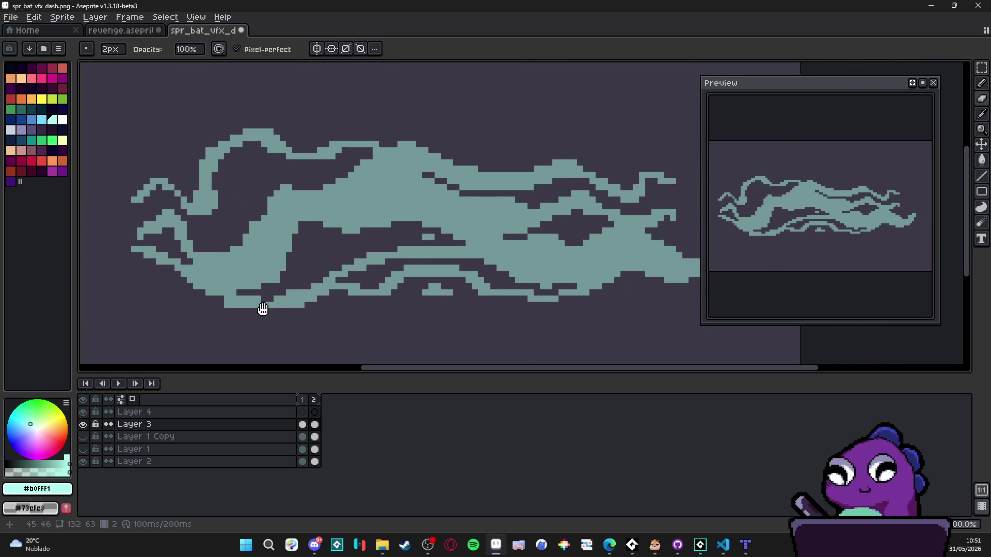
scroll(277, 309, down, 1)
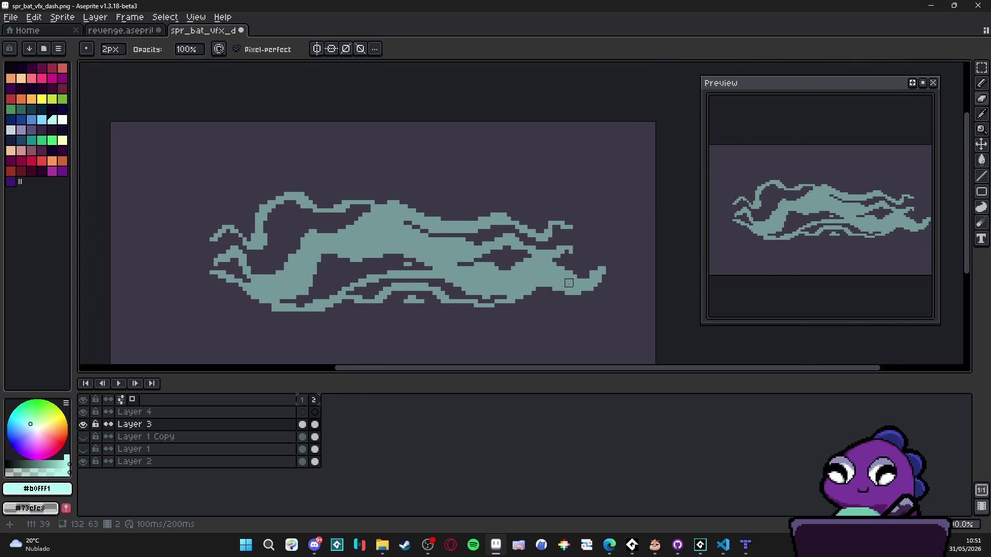
scroll(381, 308, up, 2)
- Erase most of the right tail and the thin middle strip of frame 2
key(e)
mouse_move(656, 250)
mouse_down()
mouse_move(627, 273)
mouse_move(464, 264)
mouse_move(443, 253)
mouse_move(506, 223)
mouse_move(426, 240)
mouse_move(402, 224)
mouse_move(507, 187)
mouse_move(498, 187)
mouse_move(568, 212)
mouse_move(568, 194)
mouse_move(588, 200)
mouse_move(586, 188)
mouse_up()
mouse_move(645, 278)
mouse_down()
mouse_move(619, 292)
mouse_move(485, 287)
mouse_move(420, 272)
mouse_up()
mouse_move(352, 249)
mouse_down()
mouse_move(405, 252)
mouse_move(347, 224)
mouse_move(322, 230)
mouse_move(384, 240)
mouse_move(373, 241)
mouse_move(414, 264)
mouse_move(349, 261)
mouse_move(418, 240)
mouse_up()
- Add single teal pixels, erase the upper-right streaks, and shrink the brush to 1px
key(b)
click(384, 241)
key(e)
key(b)
click(427, 224)
scroll(427, 231, left, 2)
scroll(404, 183, down, 1)
scroll(438, 185, up, 1)
key(e)
mouse_move(447, 188)
mouse_down()
mouse_move(389, 164)
mouse_move(423, 164)
mouse_move(377, 164)
mouse_up()
key(minus)
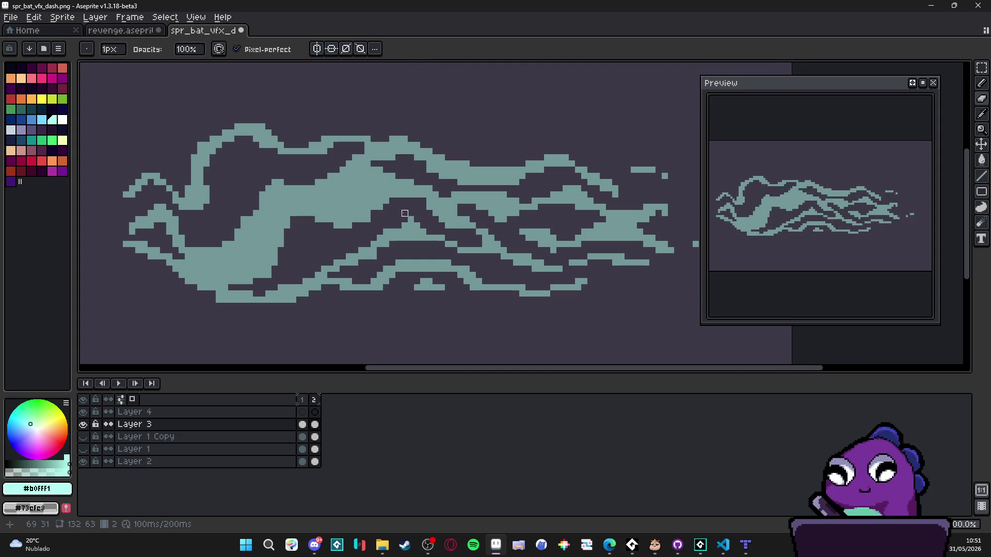
- Break the lower streak into short dashes by removing its stair-stepped pixels
drag(404, 213, 419, 207)
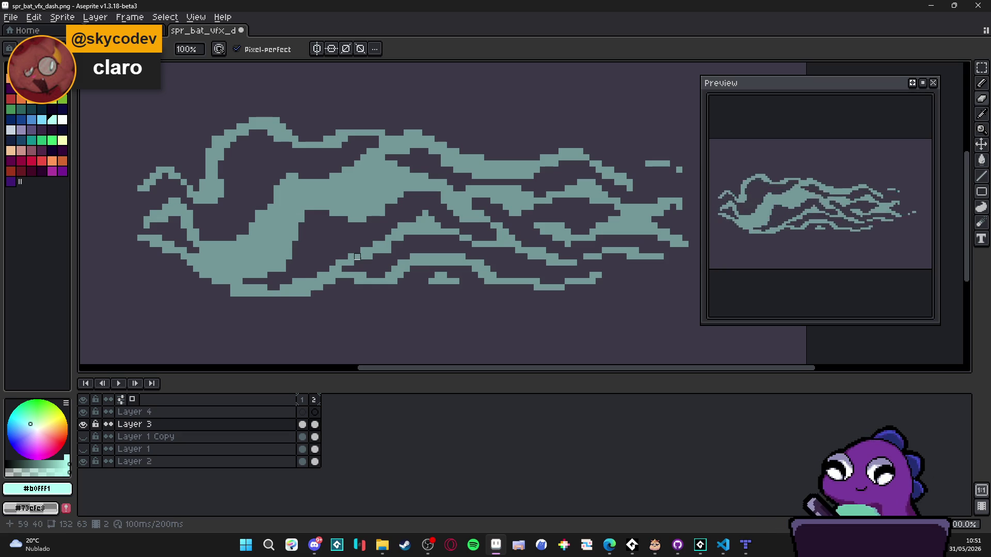
scroll(394, 245, up, 1)
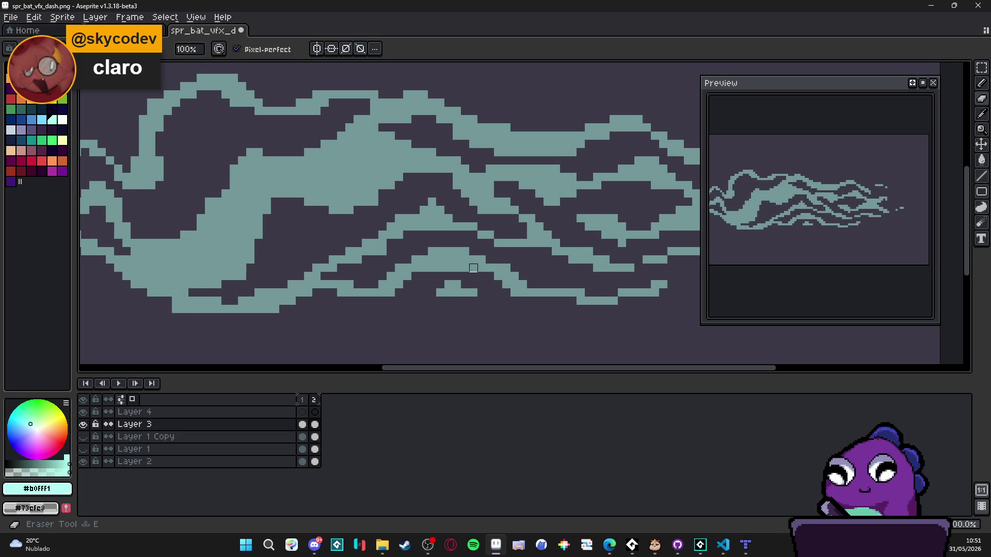
key(e)
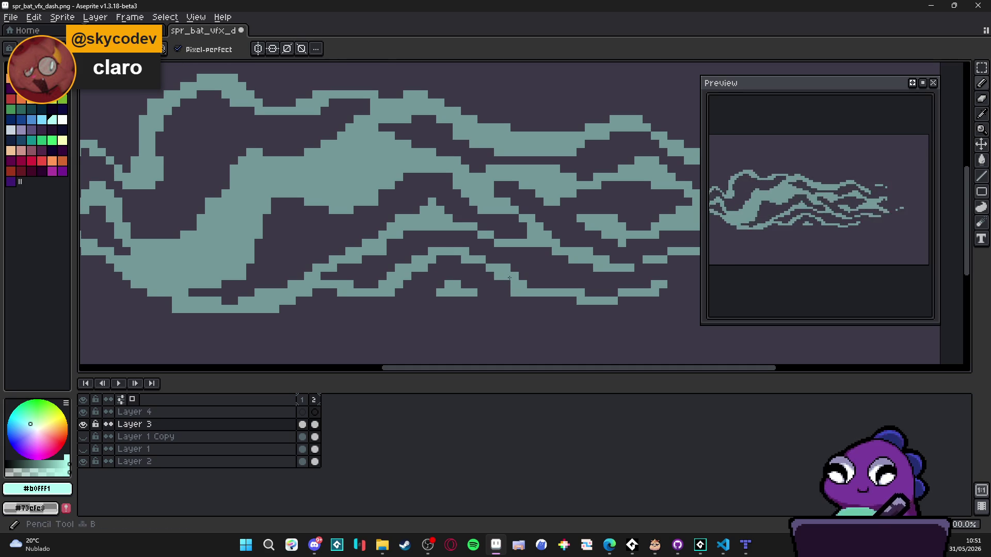
click(490, 276)
click(506, 292)
key(e)
mouse_move(524, 281)
mouse_down()
mouse_move(497, 268)
mouse_move(523, 285)
mouse_up()
key(b)
key(e)
mouse_move(588, 300)
mouse_down()
mouse_move(580, 290)
mouse_move(638, 284)
mouse_up()
scroll(597, 268, down, 3)
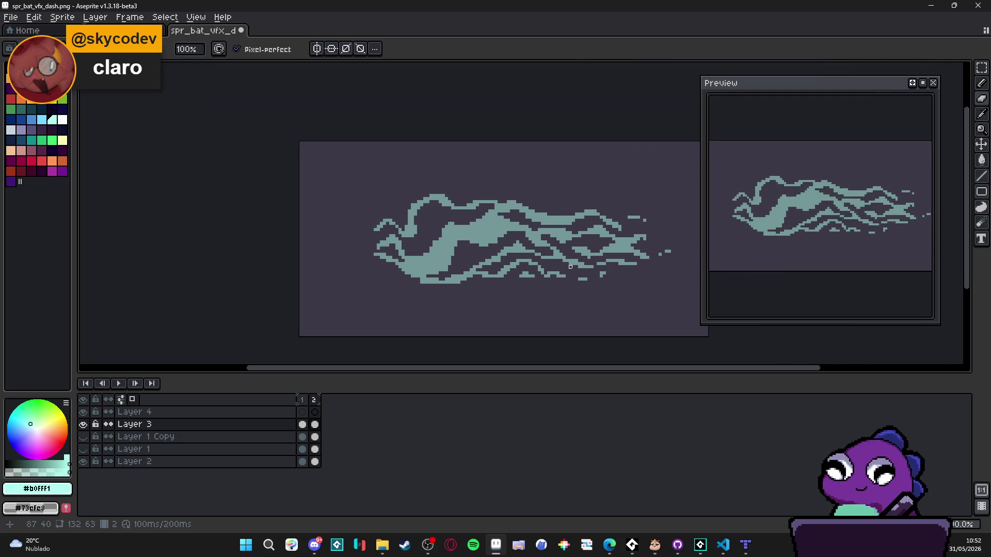
- On frame 2, add teal pixels in the lower middle and erase stray swirl pixels
scroll(396, 249, up, 2)
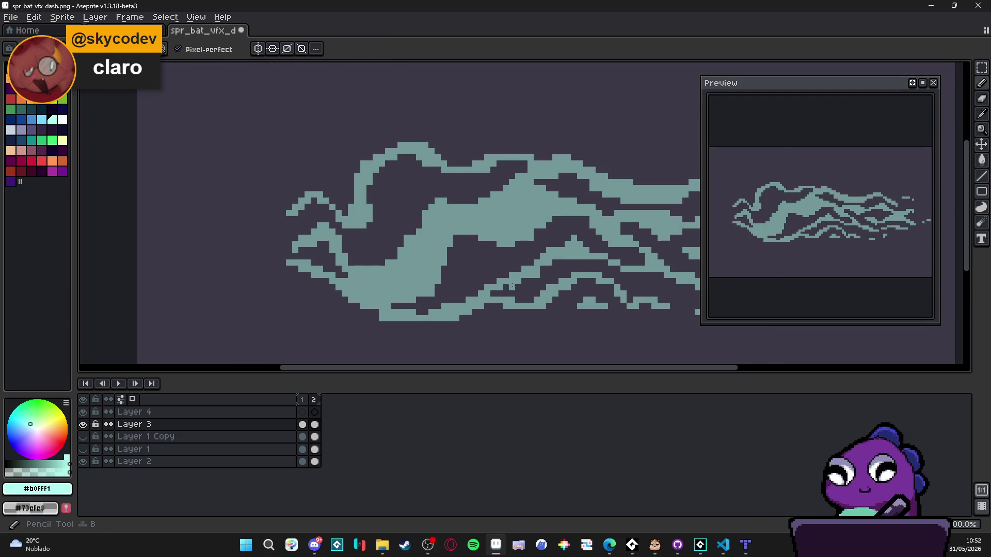
click(312, 401)
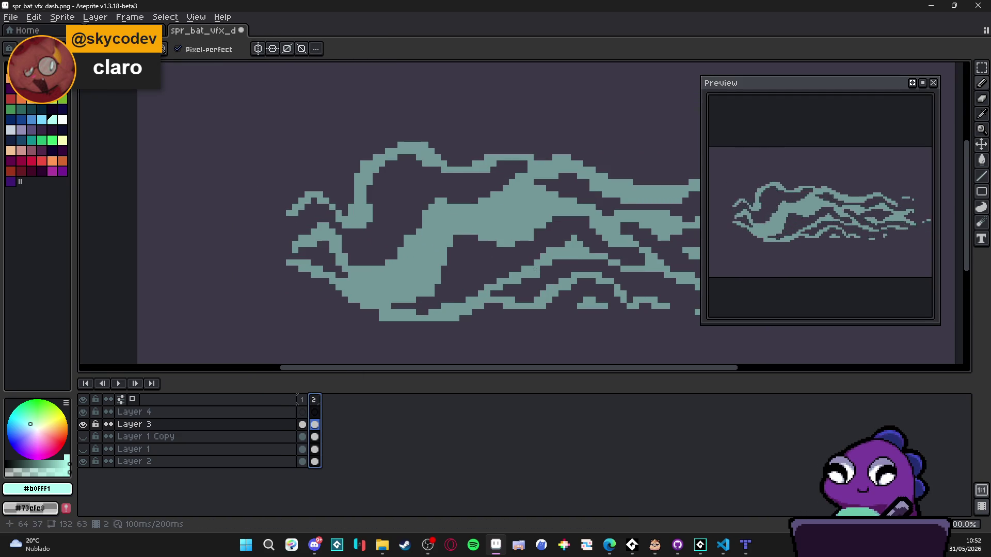
drag(480, 280, 470, 293)
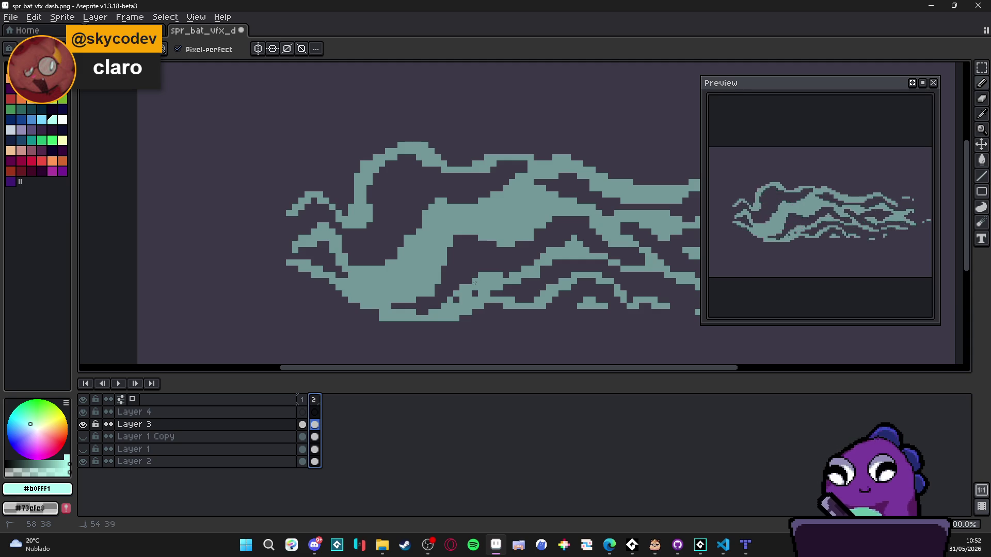
drag(482, 275, 475, 270)
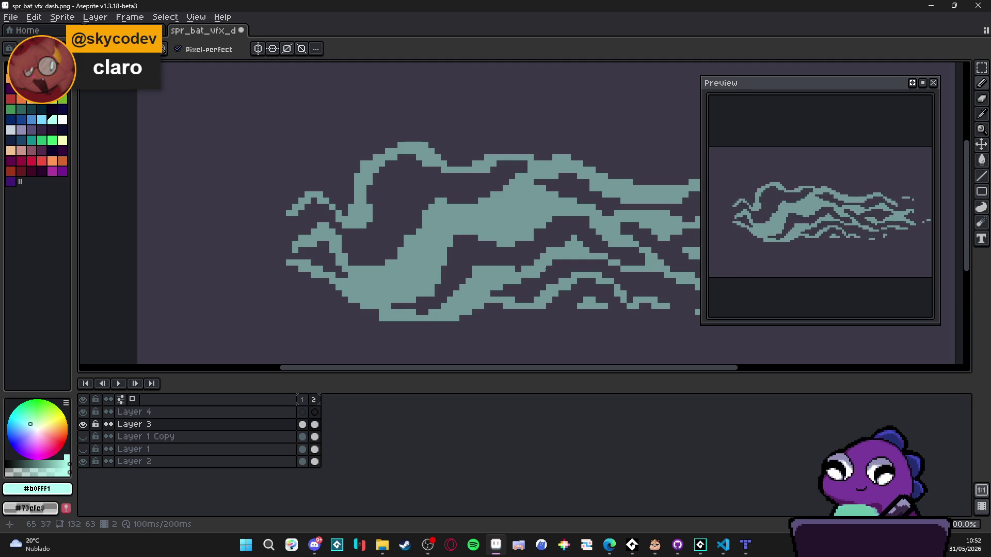
key(b)
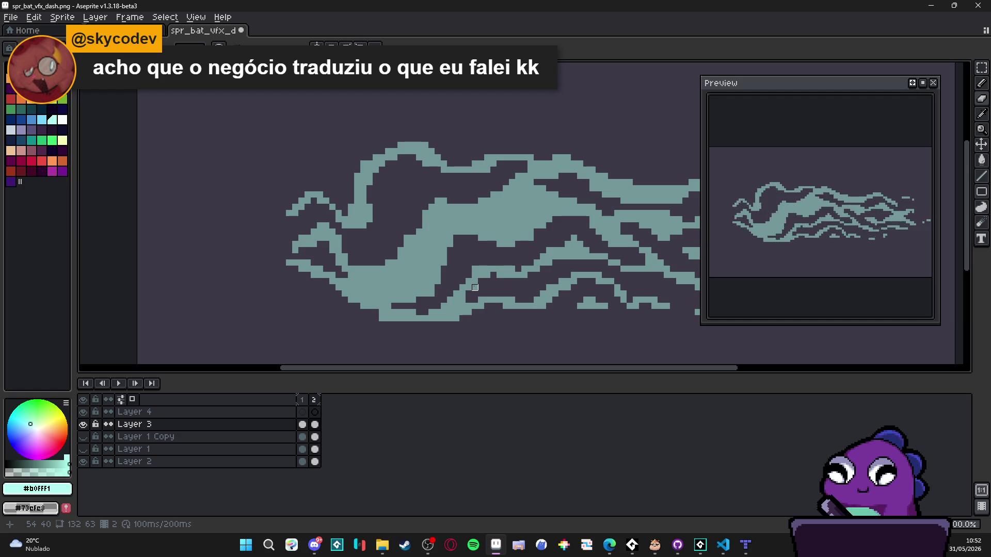
scroll(475, 287, up, 1)
scroll(480, 281, up, 1)
key(e)
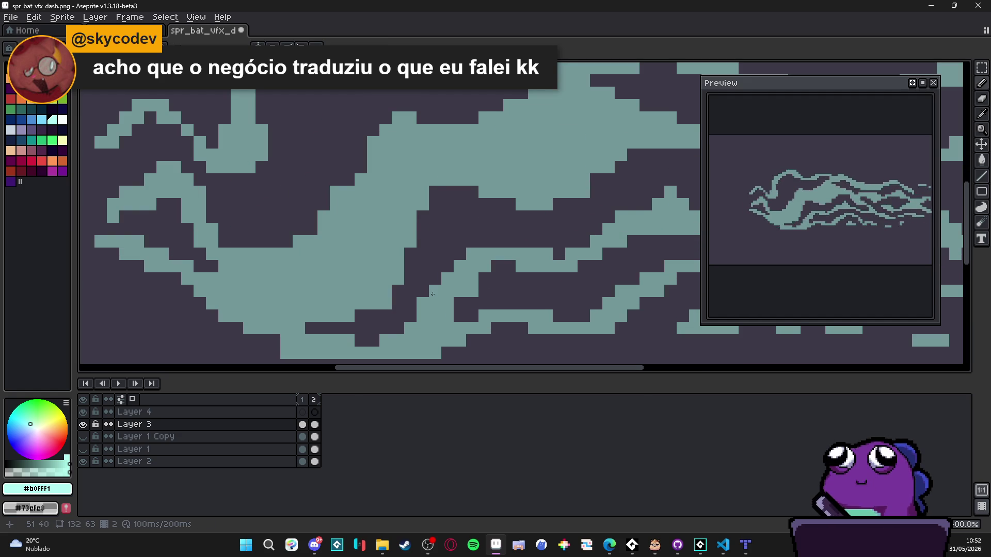
scroll(459, 283, down, 1)
scroll(465, 285, up, 1)
drag(465, 285, 421, 341)
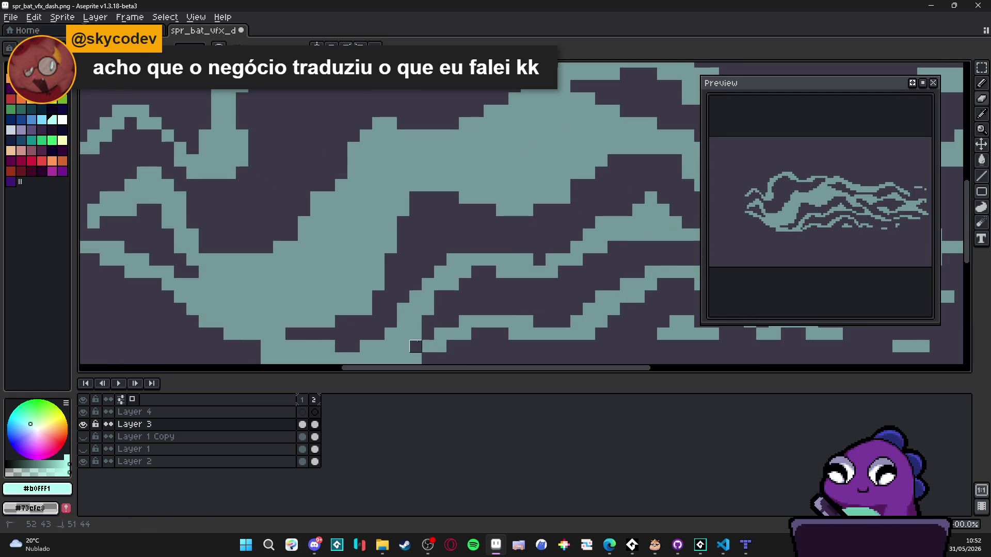
- Draw new teal pixels into the swirl and erase the small trailing dots on the right
key(b)
scroll(449, 289, down, 1)
scroll(455, 275, up, 1)
mouse_move(455, 275)
mouse_down()
mouse_move(493, 251)
mouse_move(478, 290)
mouse_up()
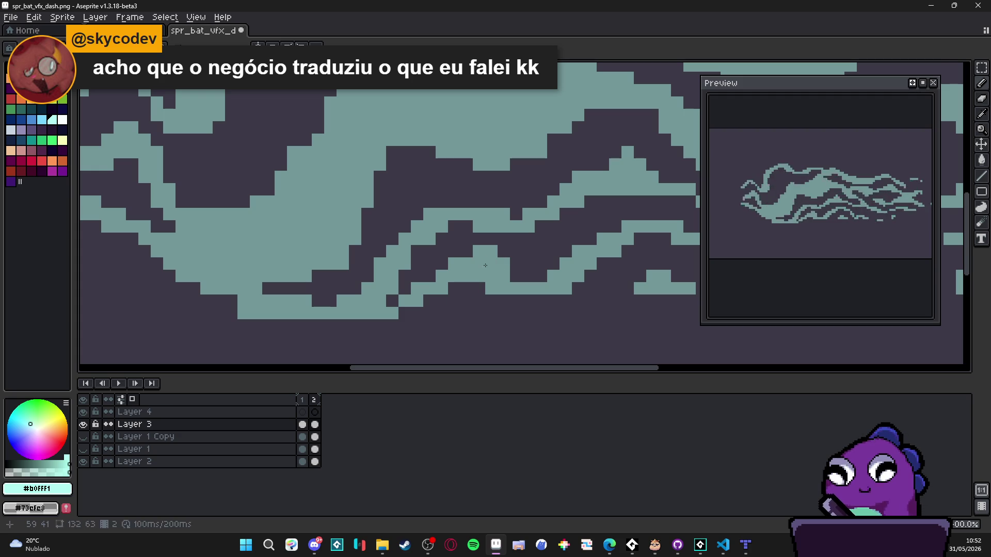
click(466, 251)
key(e)
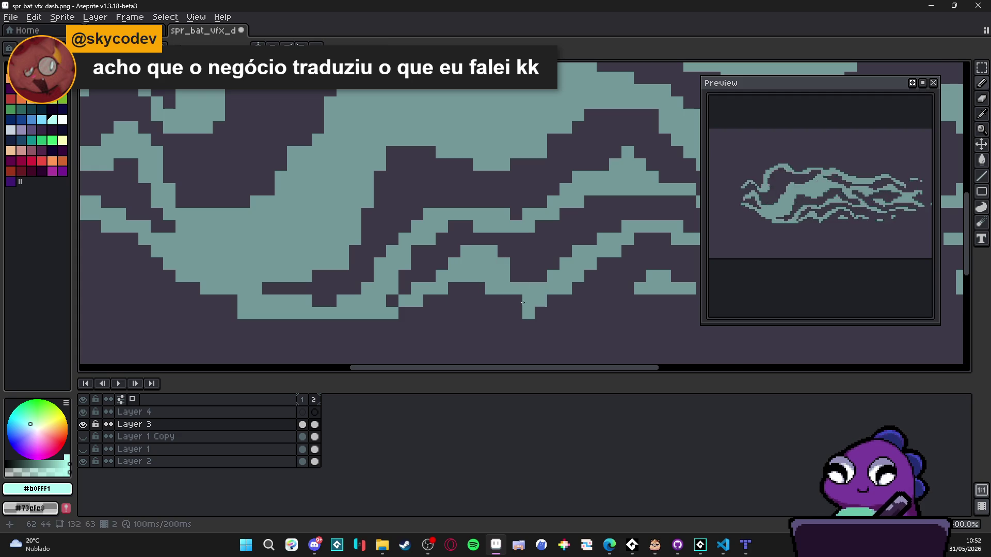
scroll(584, 293, down, 3)
scroll(584, 293, up, 2)
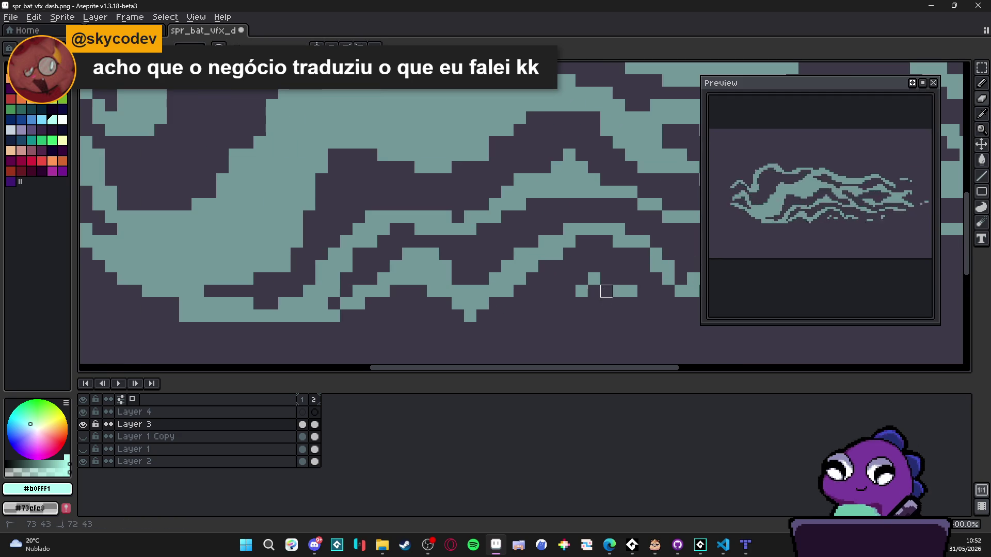
mouse_move(619, 292)
mouse_down()
mouse_move(631, 291)
mouse_move(568, 303)
mouse_up()
scroll(568, 303, down, 4)
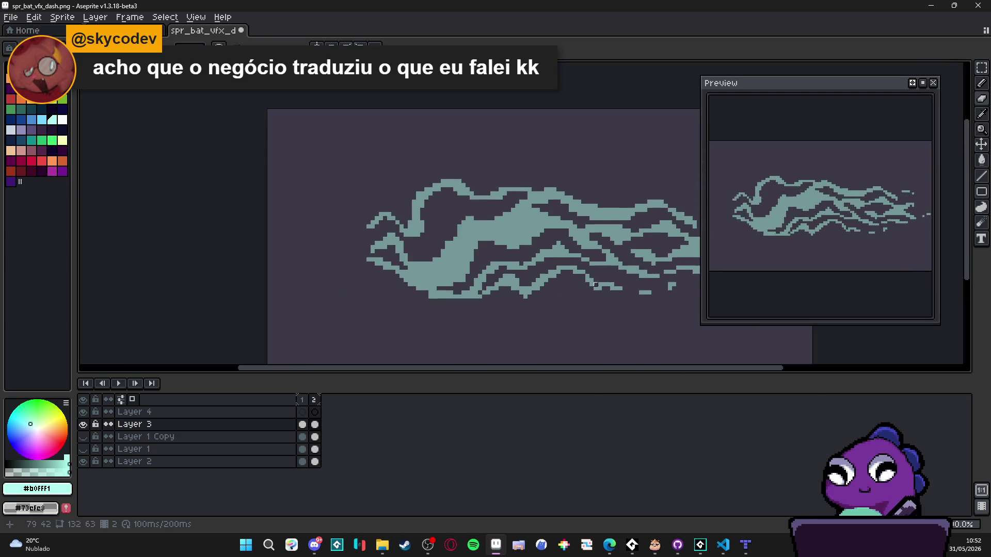
scroll(480, 219, up, 7)
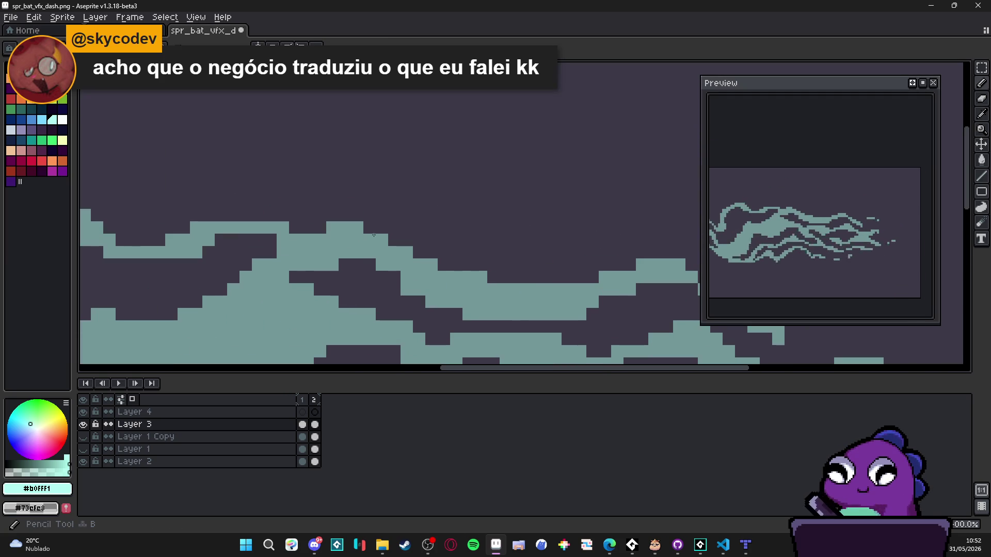
- Carve dark diagonal gaps through the swirl, raise its top edge, and preview the animation
mouse_move(430, 271)
mouse_down()
mouse_move(438, 272)
mouse_move(403, 211)
mouse_up()
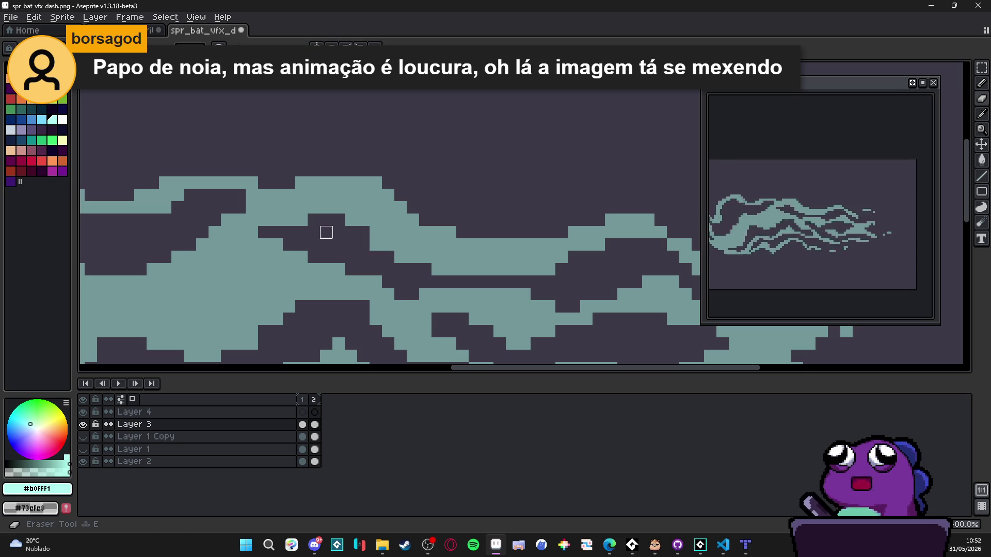
mouse_move(332, 212)
mouse_down()
mouse_move(394, 263)
mouse_move(354, 215)
mouse_move(405, 248)
mouse_up()
click(605, 251)
mouse_move(605, 250)
mouse_down()
mouse_move(569, 277)
mouse_move(450, 270)
mouse_up()
mouse_move(598, 221)
mouse_down()
mouse_move(561, 232)
mouse_move(584, 226)
mouse_up()
key(Return)
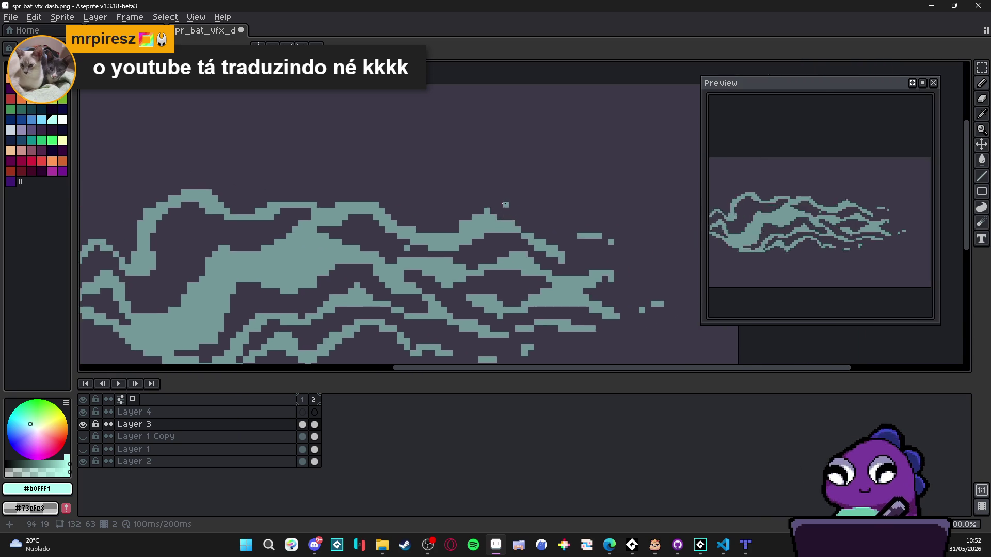
key(Return)
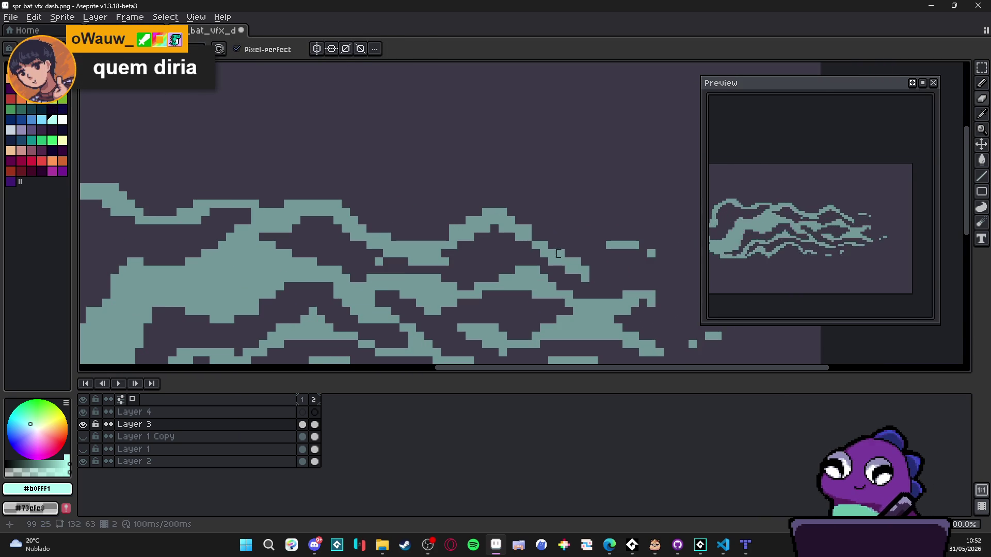
- Extend the right wave with teal pixels and trim its upper edge
click(586, 254)
click(577, 254)
mouse_move(567, 245)
mouse_down()
mouse_move(586, 244)
mouse_move(593, 261)
mouse_move(583, 266)
mouse_move(592, 270)
mouse_up()
key(e)
click(585, 241)
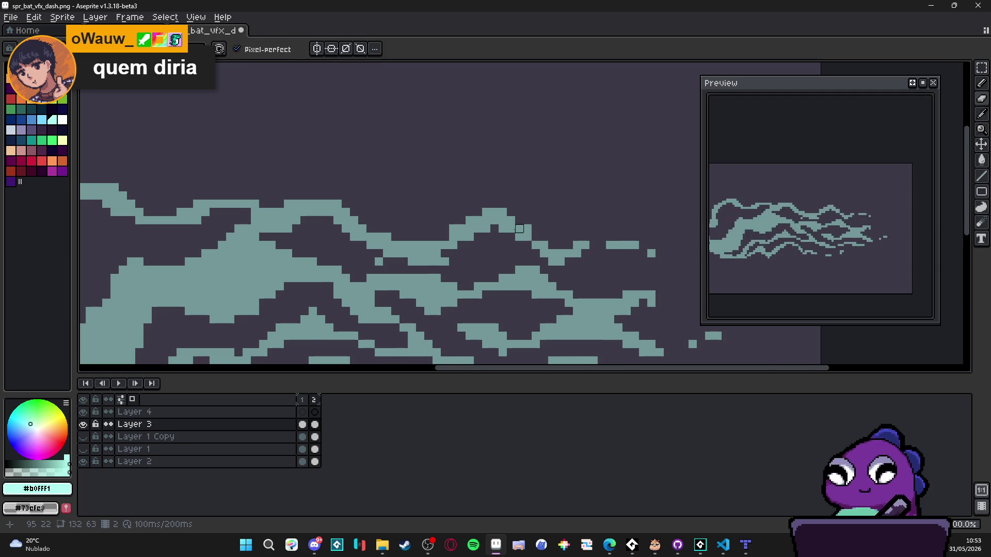
scroll(536, 232, left, 3)
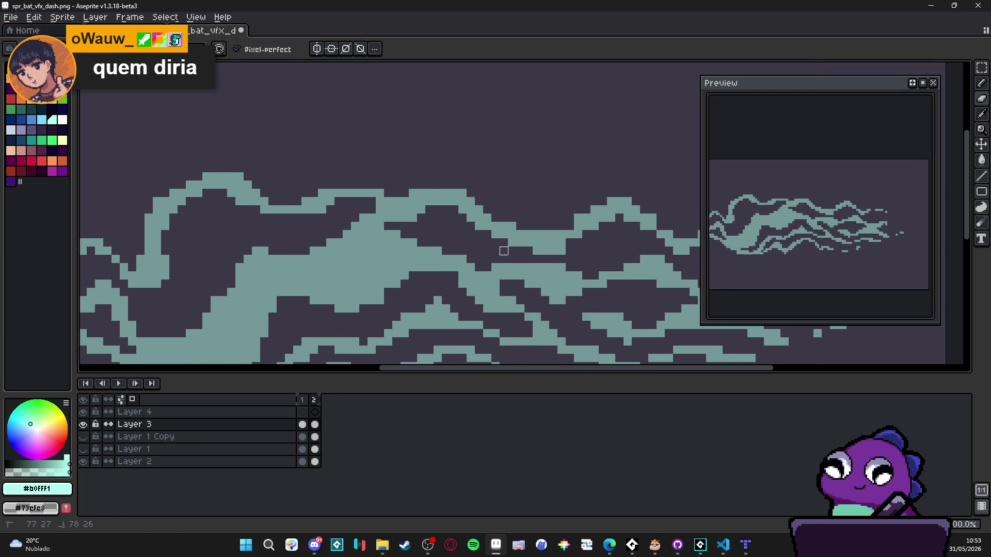
scroll(480, 248, down, 2)
scroll(470, 245, down, 1)
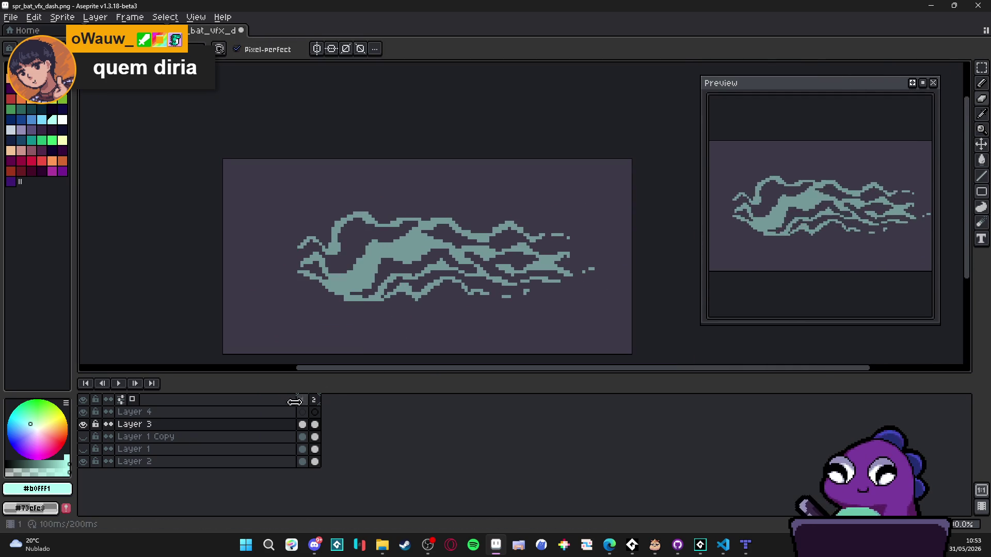
- Compare against frame 1, then erase teal pixels at the swirl's right tip
click(301, 399)
click(316, 400)
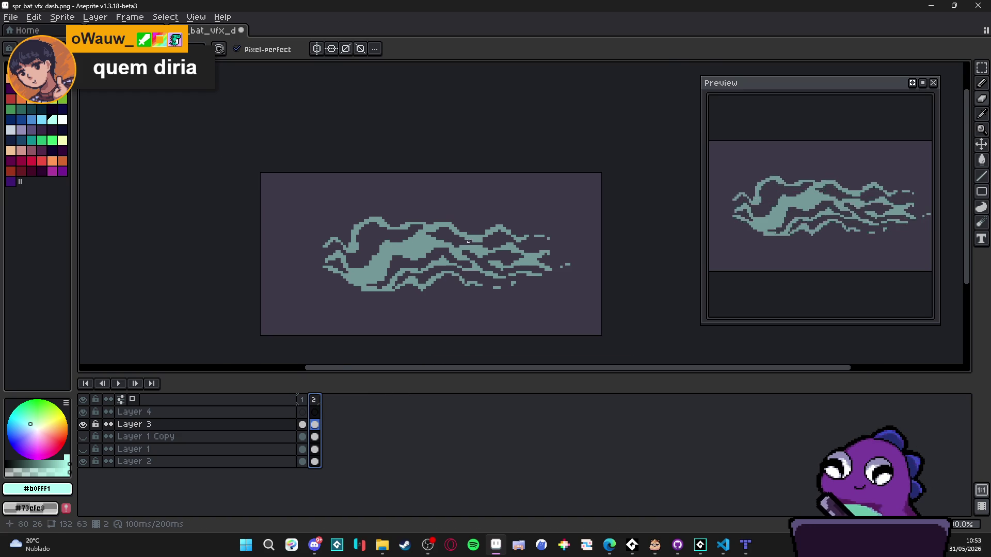
scroll(553, 247, up, 4)
drag(553, 247, 504, 263)
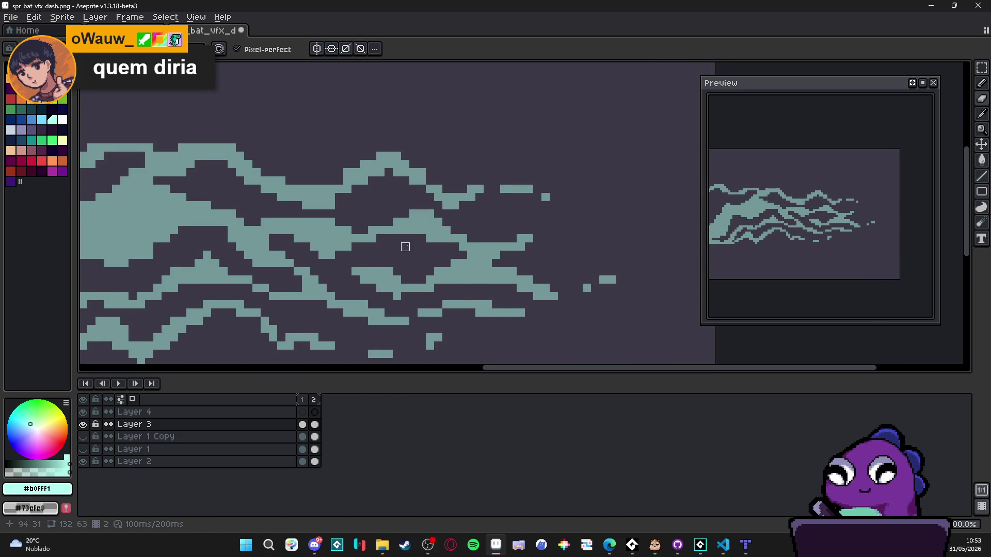
drag(422, 239, 433, 245)
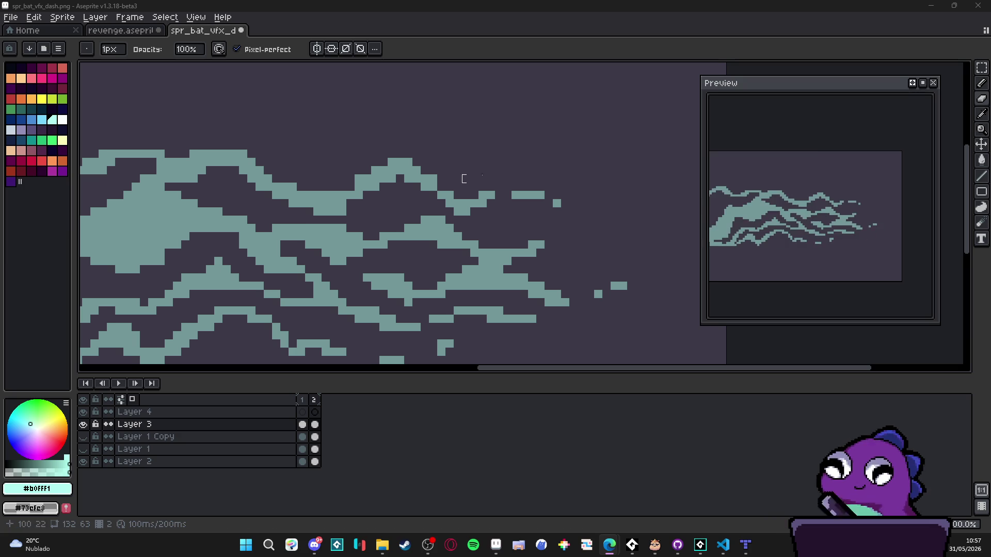
- Add a third frame duplicating frame 2 with Alt+N
scroll(441, 220, down, 3)
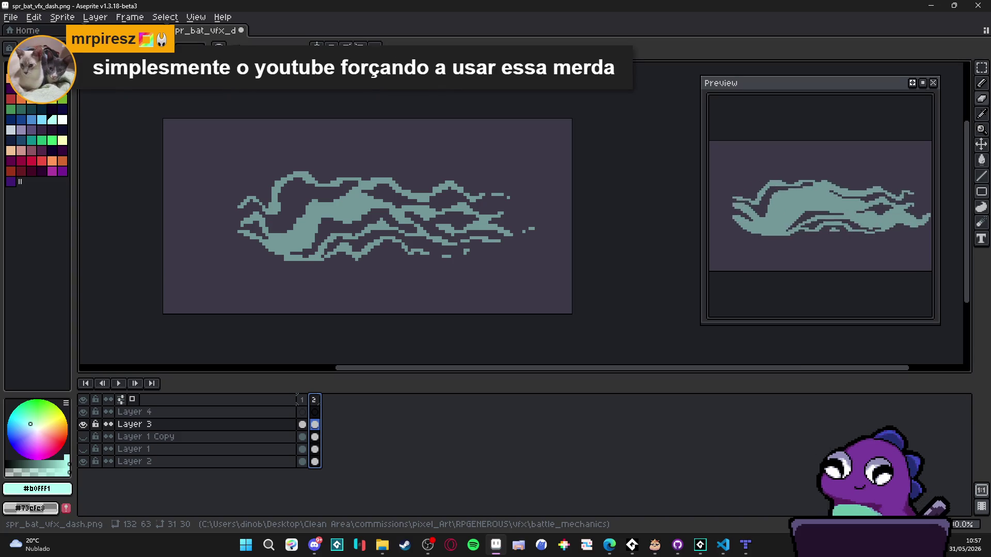
key(alt+n)
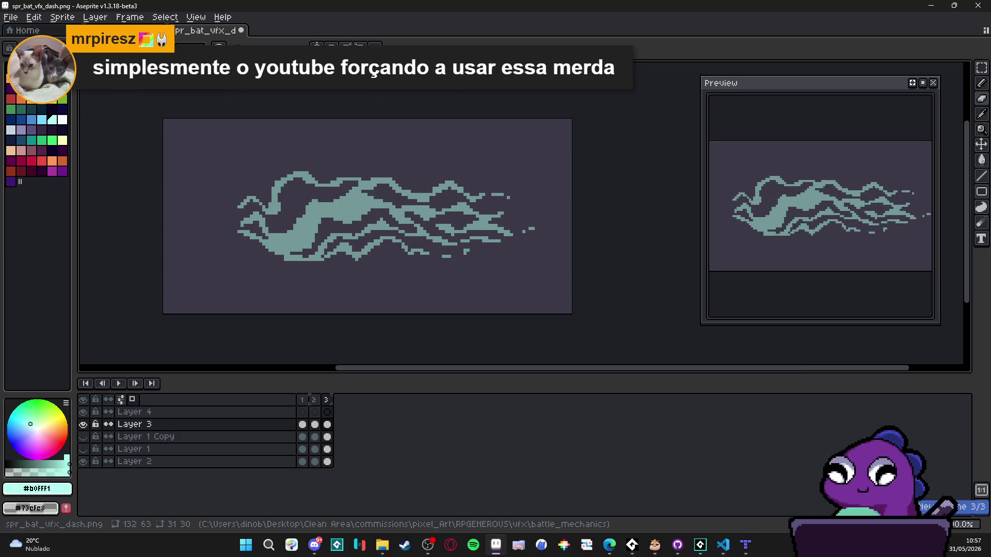
scroll(488, 193, up, 3)
drag(513, 199, 560, 215)
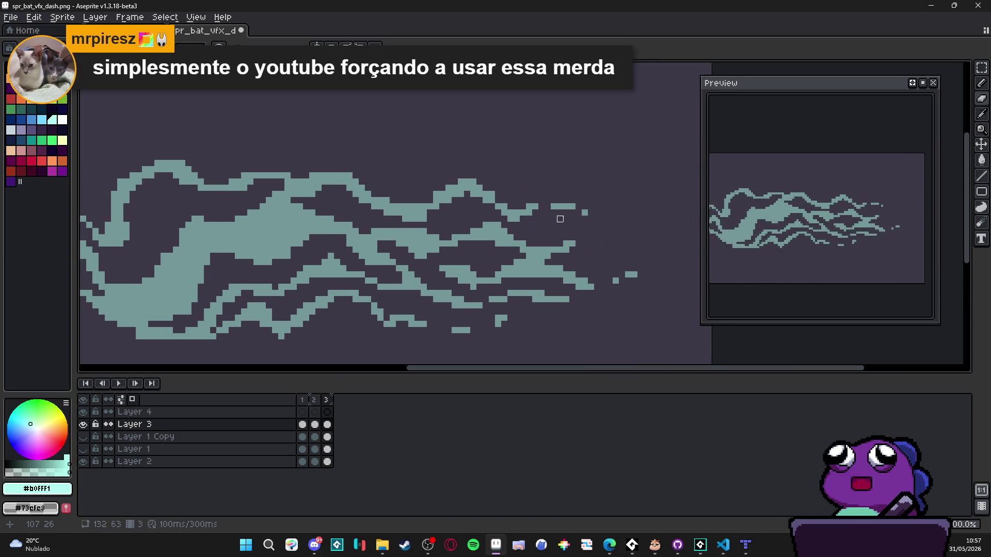
scroll(594, 204, down, 2)
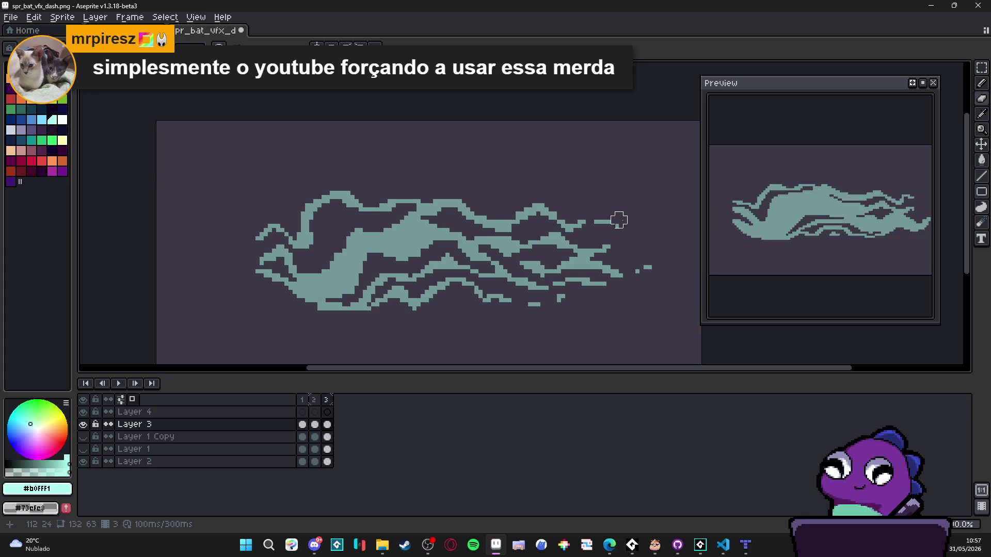
- Erase the upper-right wave, its bump, the right blob, and lower-right teal pixels
mouse_move(594, 220)
mouse_down()
mouse_move(507, 217)
mouse_move(441, 199)
mouse_up()
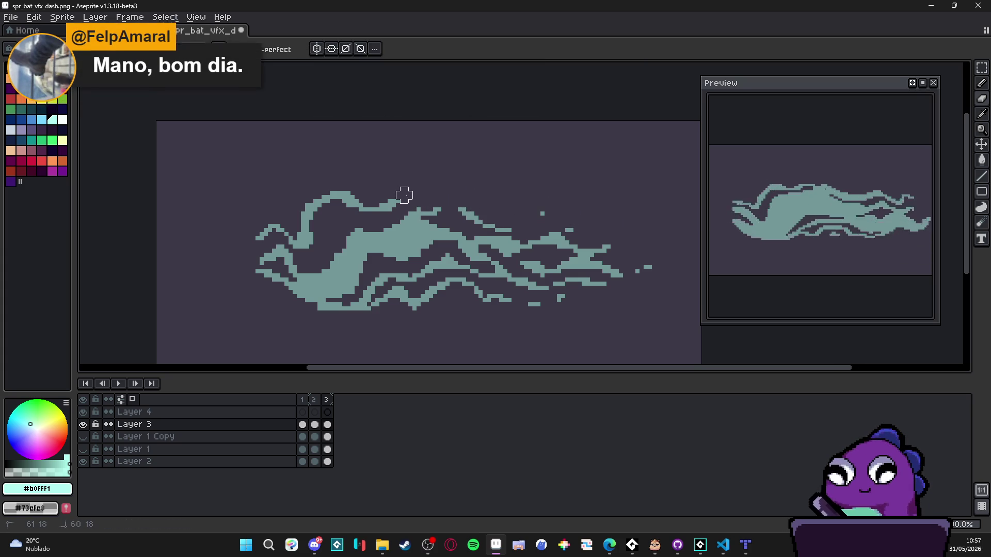
mouse_move(587, 246)
mouse_down()
mouse_move(551, 233)
mouse_move(565, 241)
mouse_up()
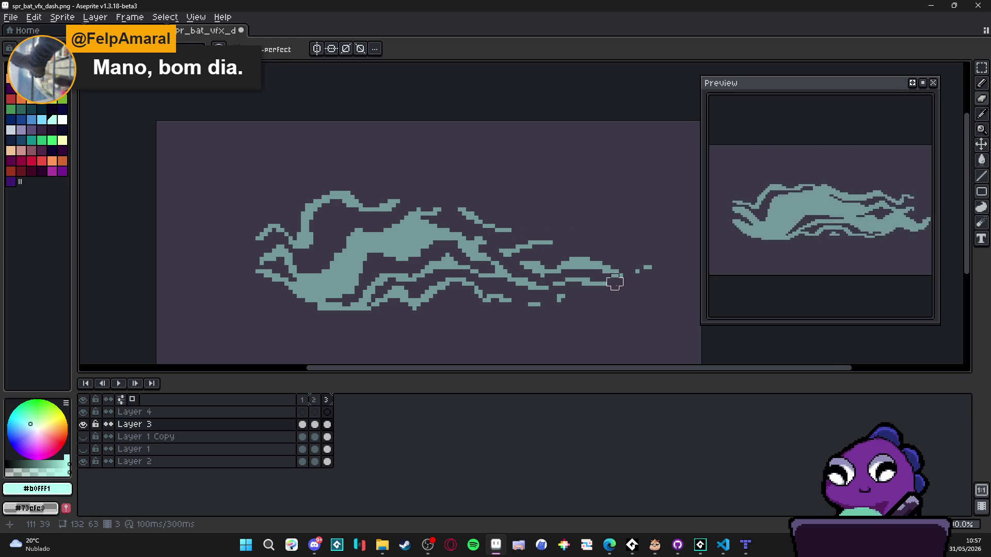
mouse_move(599, 277)
mouse_down()
mouse_move(553, 274)
mouse_move(645, 265)
mouse_move(570, 293)
mouse_move(545, 290)
mouse_move(528, 270)
mouse_move(540, 274)
mouse_up()
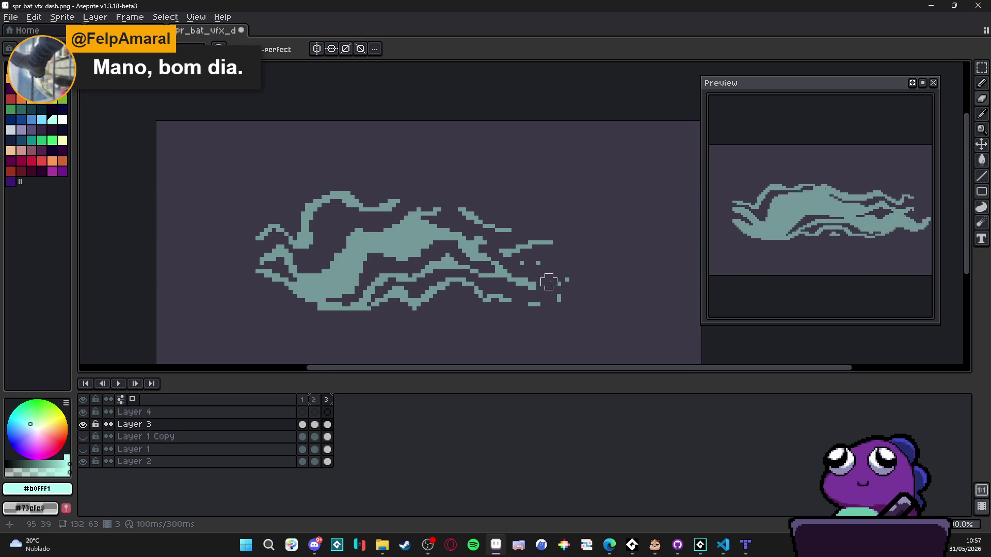
scroll(549, 281, right, 2)
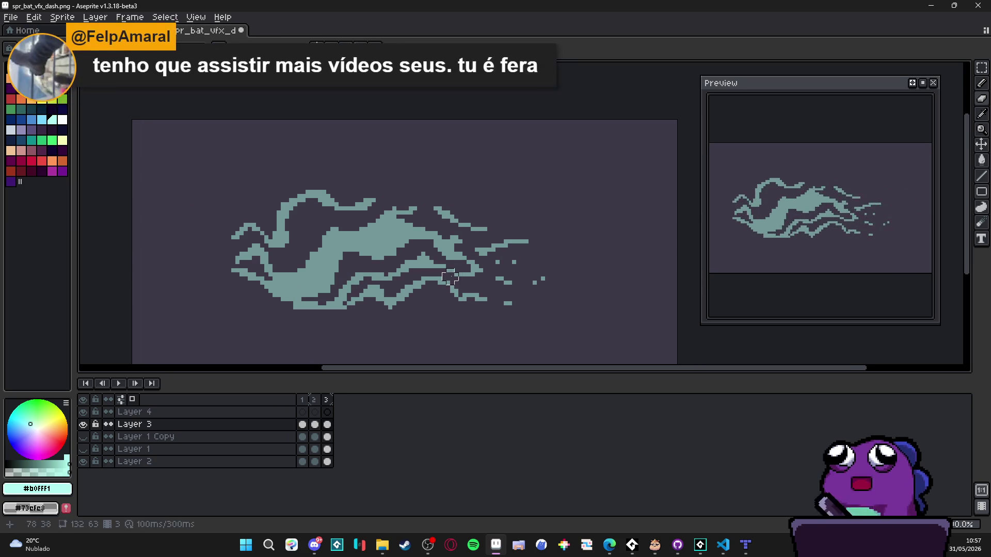
drag(466, 306, 384, 306)
- Erase paths through the swirl's middle, thinning the lower-left mass and upper-left stroke
drag(343, 257, 445, 249)
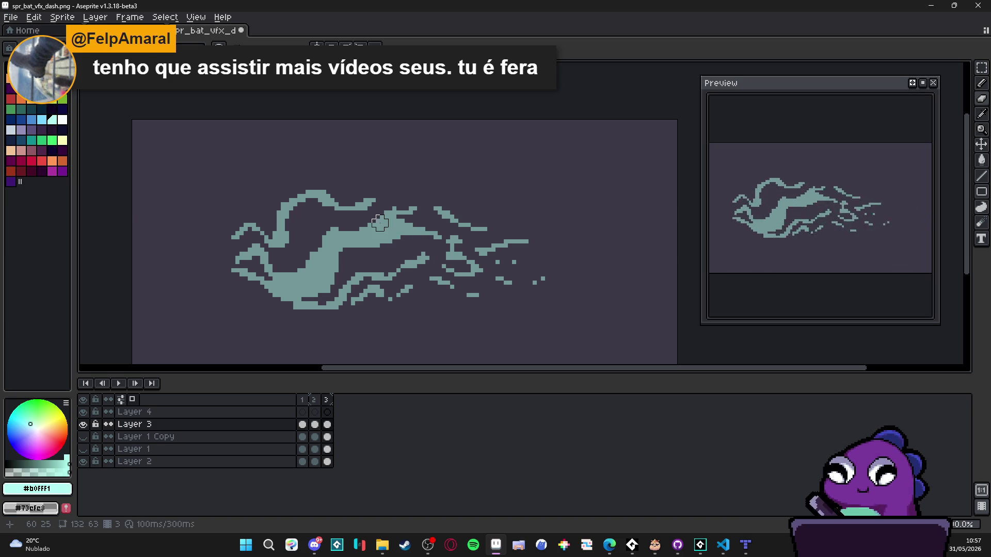
mouse_move(367, 223)
mouse_down()
mouse_move(328, 225)
mouse_move(318, 249)
mouse_move(273, 269)
mouse_move(252, 261)
mouse_up()
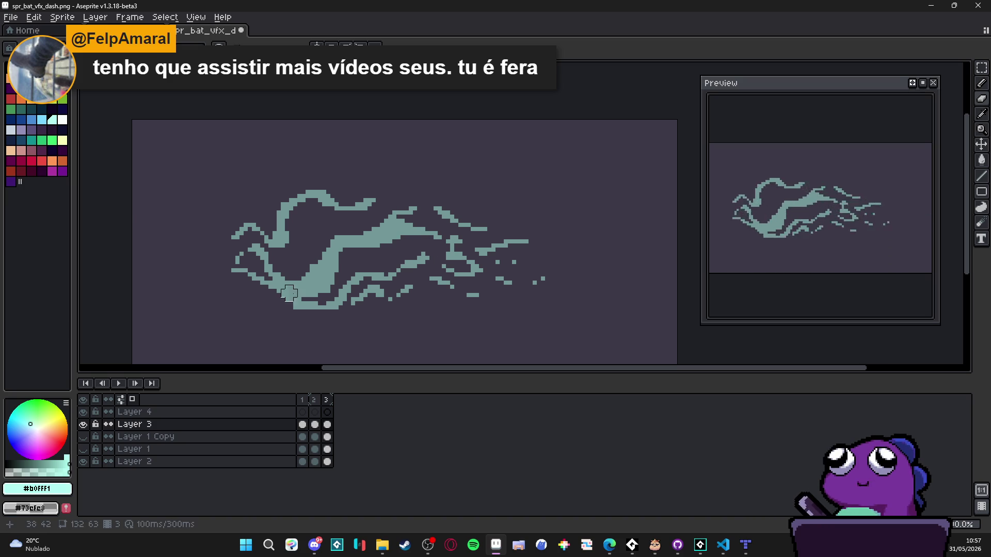
drag(292, 276, 305, 250)
mouse_move(306, 215)
mouse_down()
mouse_move(293, 212)
mouse_move(289, 242)
mouse_move(330, 205)
mouse_up()
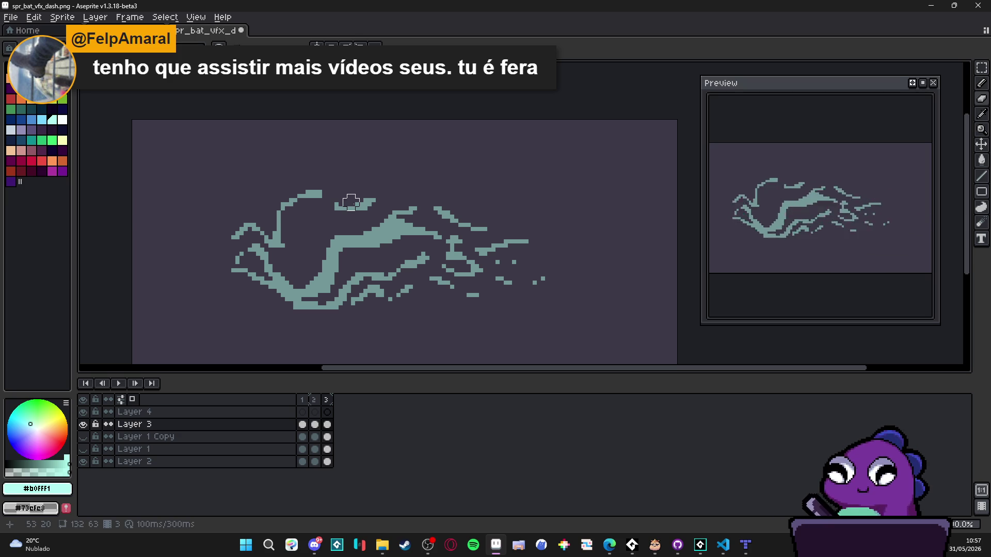
drag(347, 248, 343, 256)
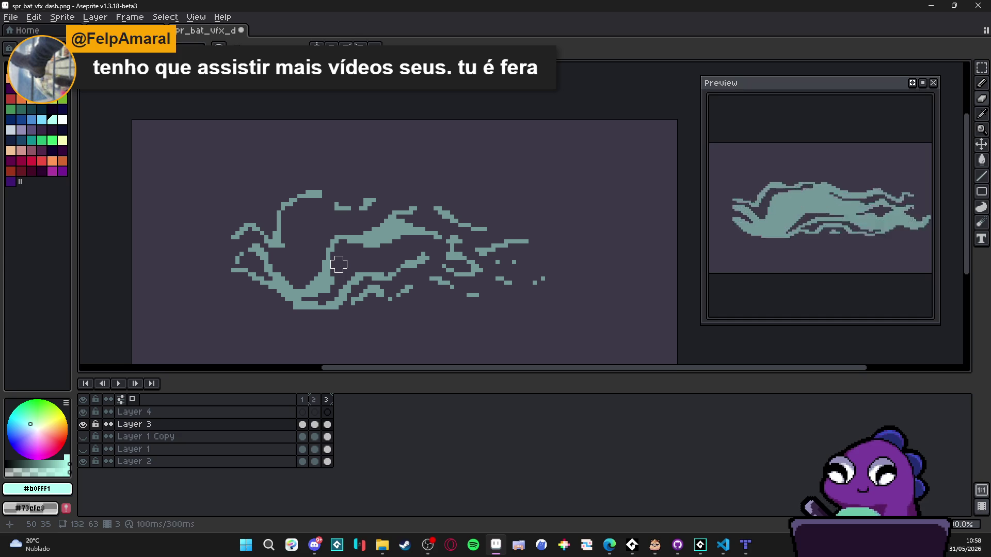
- Erase through the centre, the small dash and bottom-left edge, then check frame 2
scroll(342, 256, down, 1)
scroll(363, 259, right, 1)
scroll(475, 255, up, 1)
mouse_move(456, 241)
mouse_down()
mouse_move(402, 255)
mouse_move(448, 270)
mouse_up()
mouse_move(394, 250)
mouse_down()
mouse_move(440, 281)
mouse_move(421, 280)
mouse_move(431, 274)
mouse_up()
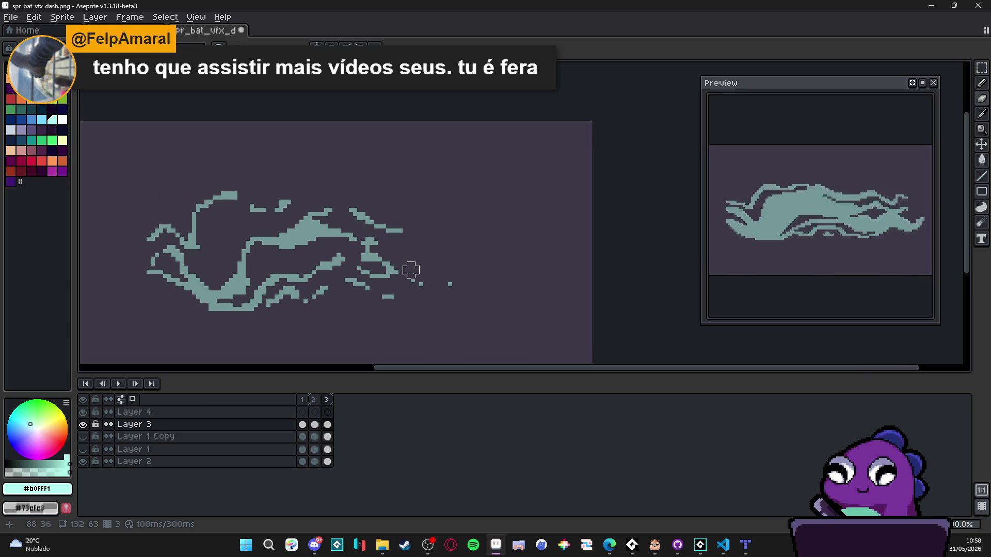
drag(266, 308, 204, 305)
scroll(308, 339, down, 1)
click(314, 400)
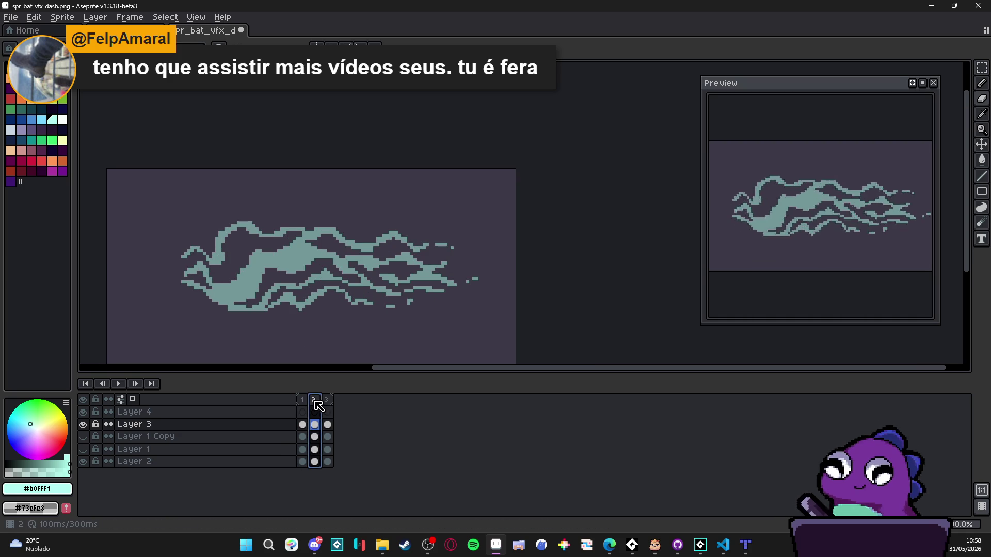
- Compare the three dash frames' shapes and select frame 3 for editing
click(328, 400)
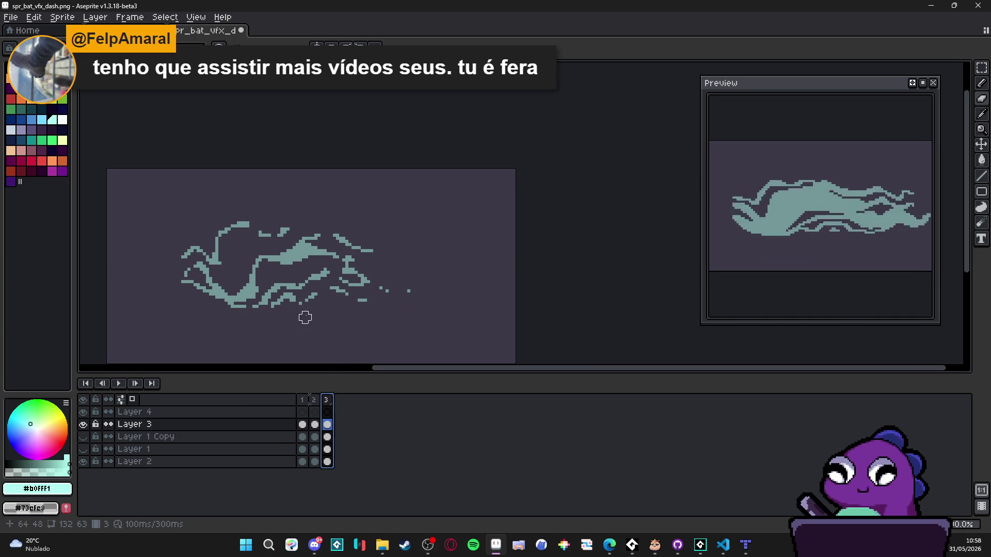
key(period)
click(324, 402)
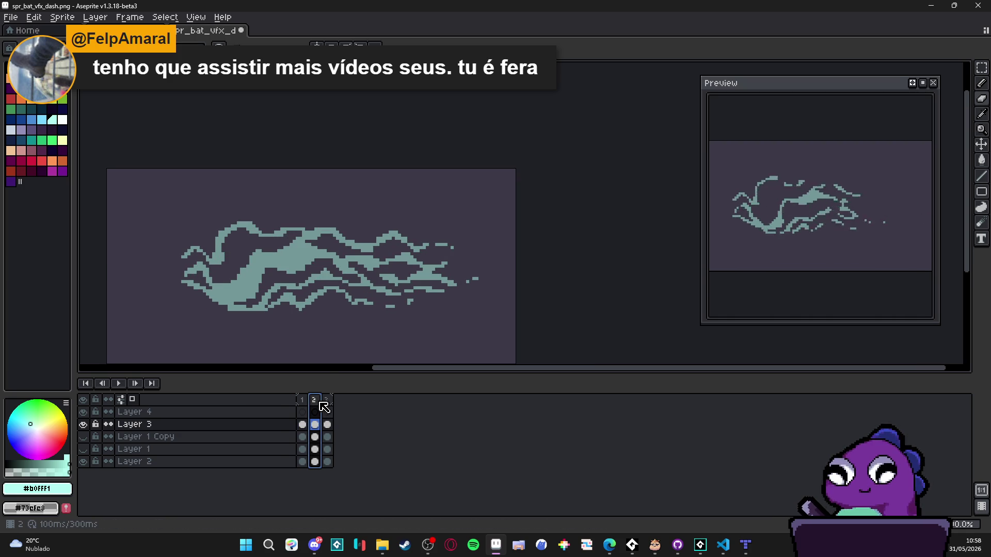
key(period)
click(314, 401)
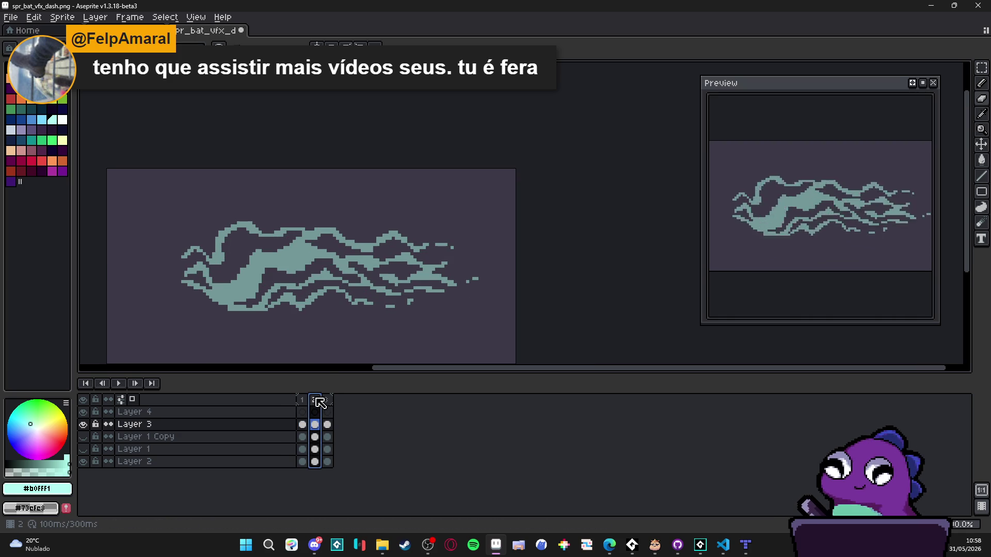
key(comma)
click(318, 402)
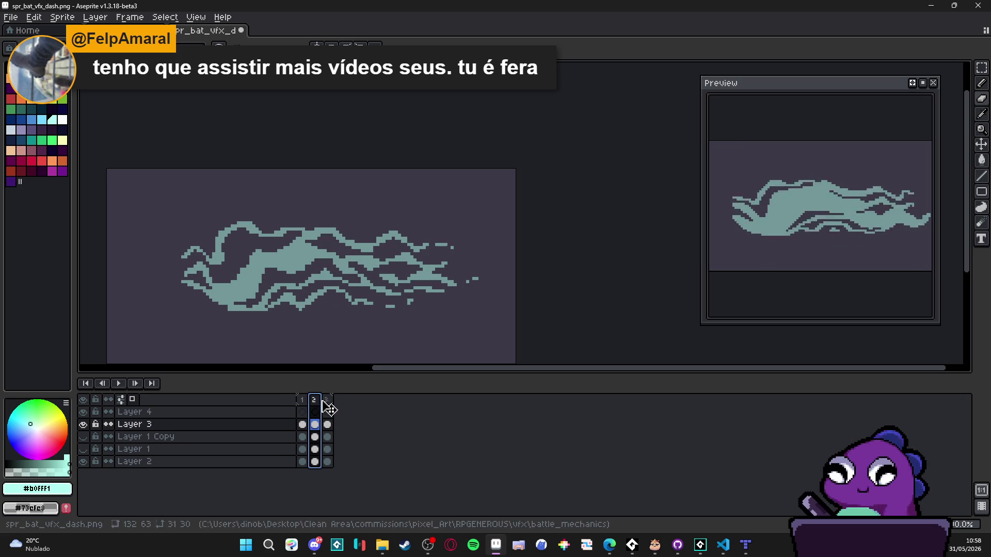
click(326, 400)
- Add teal pixels to the right side of frame 3's swirl
scroll(344, 219, up, 4)
mouse_move(345, 208)
mouse_down()
mouse_move(381, 206)
mouse_move(393, 244)
mouse_move(344, 244)
mouse_move(367, 240)
mouse_move(370, 215)
mouse_up()
key(e)
key(b)
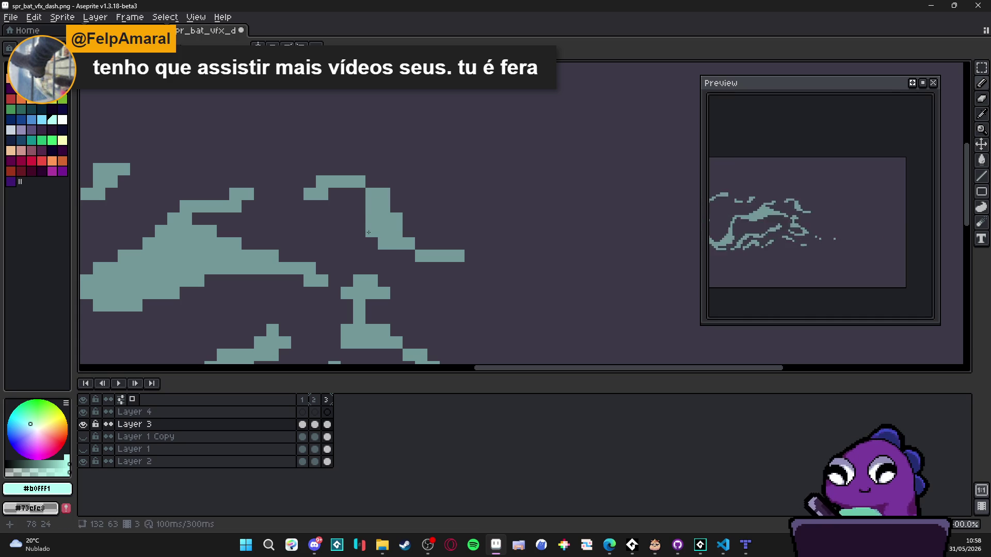
scroll(341, 227, down, 5)
scroll(428, 248, up, 4)
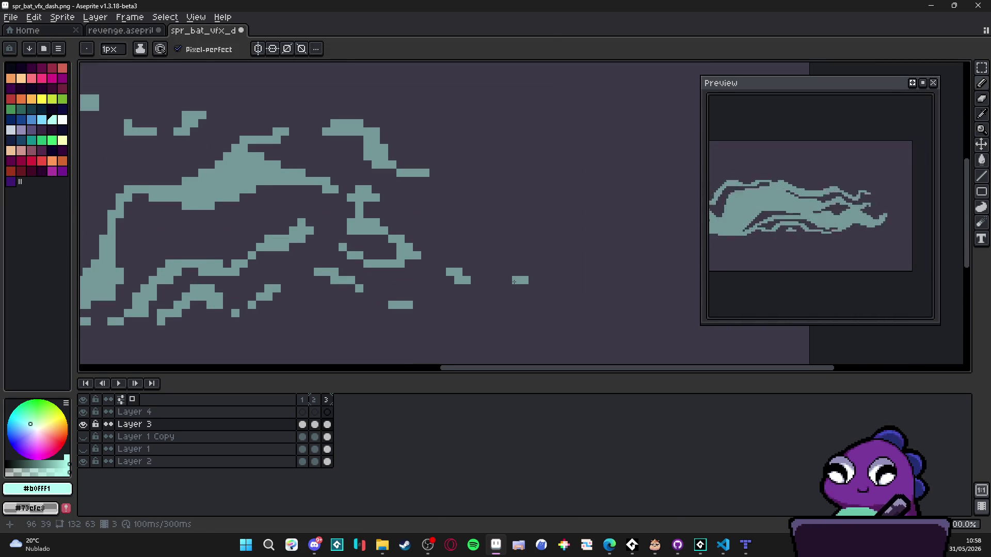
scroll(424, 259, down, 1)
scroll(424, 258, up, 1)
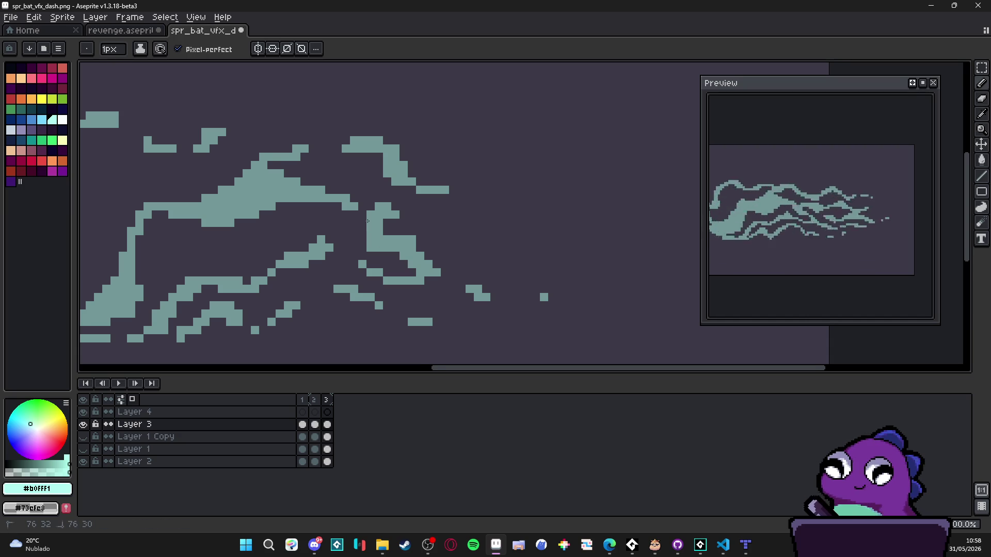
scroll(376, 234, left, 1)
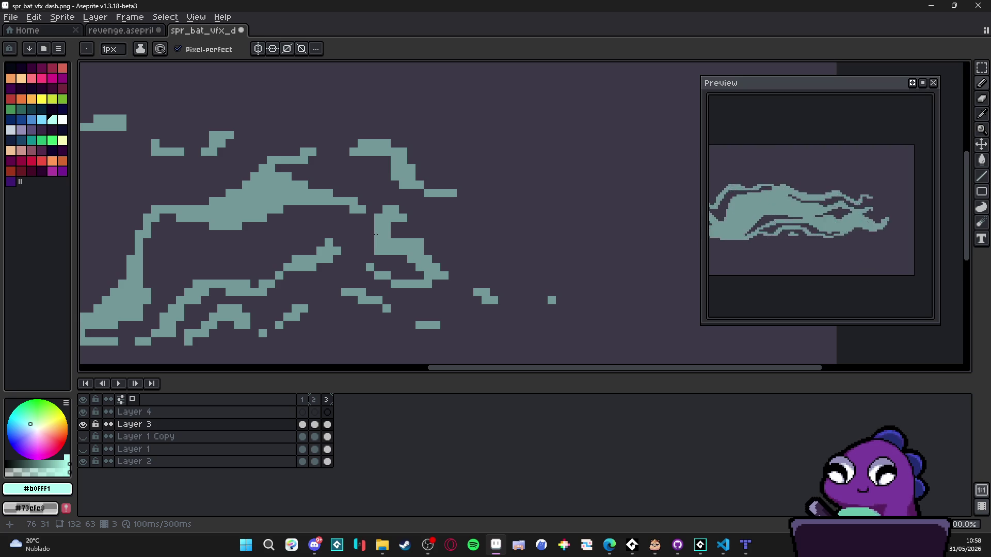
scroll(283, 192, up, 2)
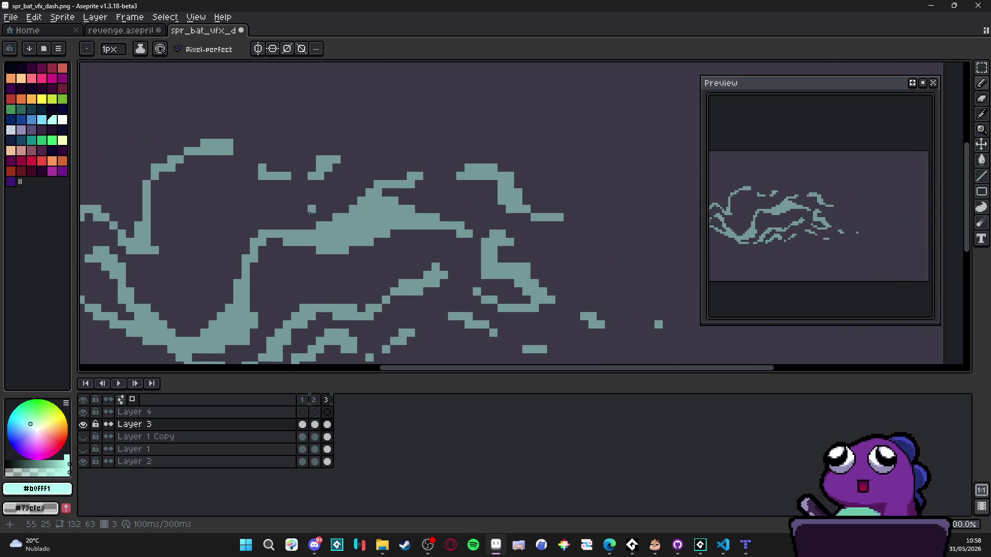
key(e)
key(b)
- Paint teal pixels along the lower trail and curves, extending one strand upward
mouse_move(437, 243)
mouse_down()
mouse_move(412, 269)
mouse_move(375, 268)
mouse_up()
mouse_move(304, 232)
mouse_down()
mouse_move(260, 232)
mouse_move(317, 237)
mouse_up()
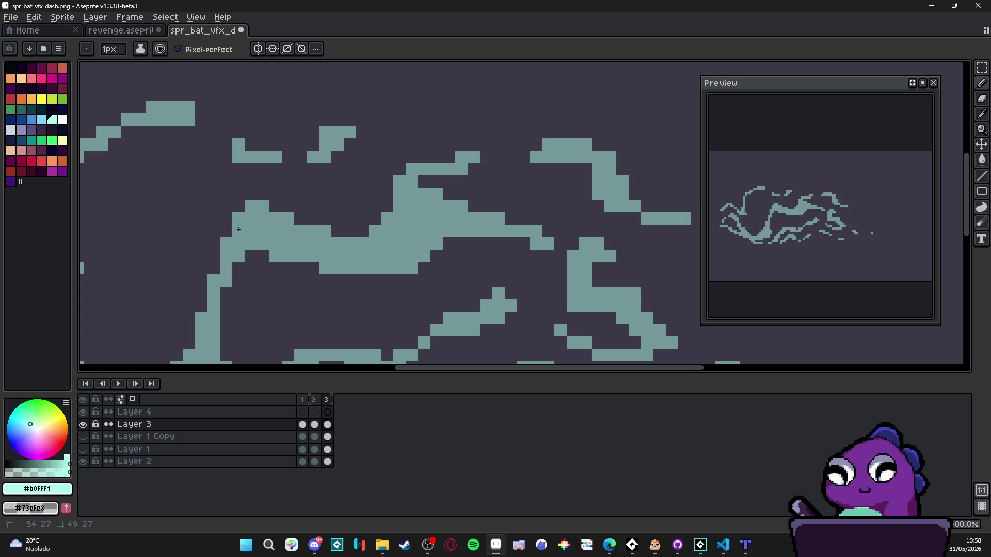
scroll(249, 215, down, 3)
scroll(332, 232, up, 1)
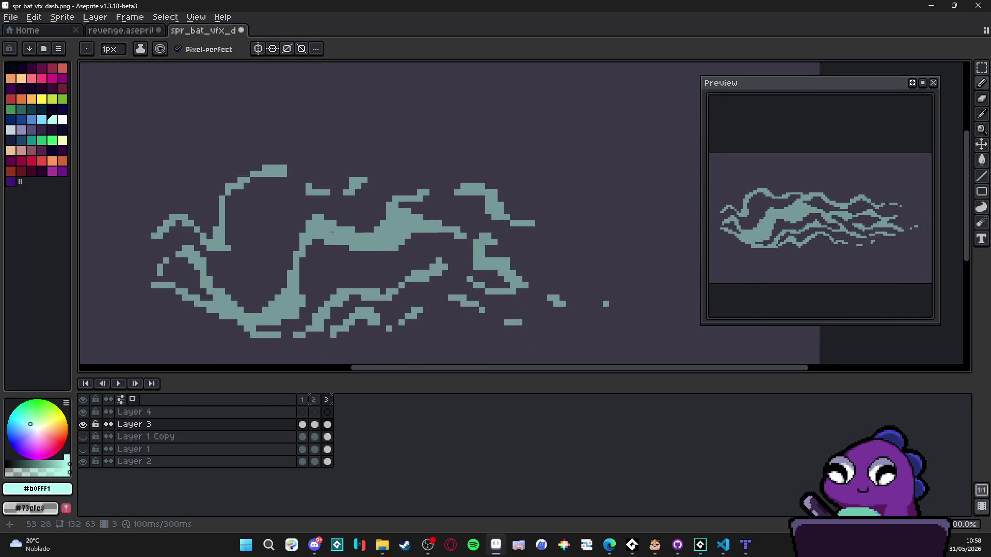
scroll(332, 232, up, 1)
mouse_move(288, 231)
mouse_down()
mouse_move(293, 212)
mouse_move(287, 231)
mouse_up()
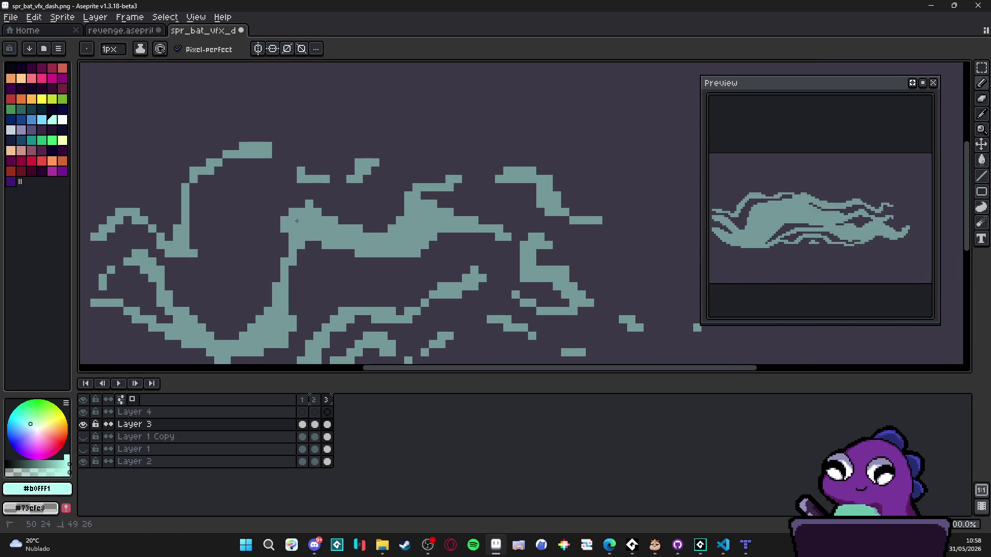
scroll(292, 268, down, 2)
mouse_move(285, 264)
mouse_down()
mouse_move(292, 272)
mouse_move(310, 264)
mouse_move(301, 246)
mouse_move(242, 276)
mouse_up()
key(e)
key(b)
drag(312, 284, 299, 286)
drag(277, 233, 282, 220)
- Using frame 2 as reference, add teal under the main blob, erase above it, and fill the top strand
scroll(350, 196, right, 1)
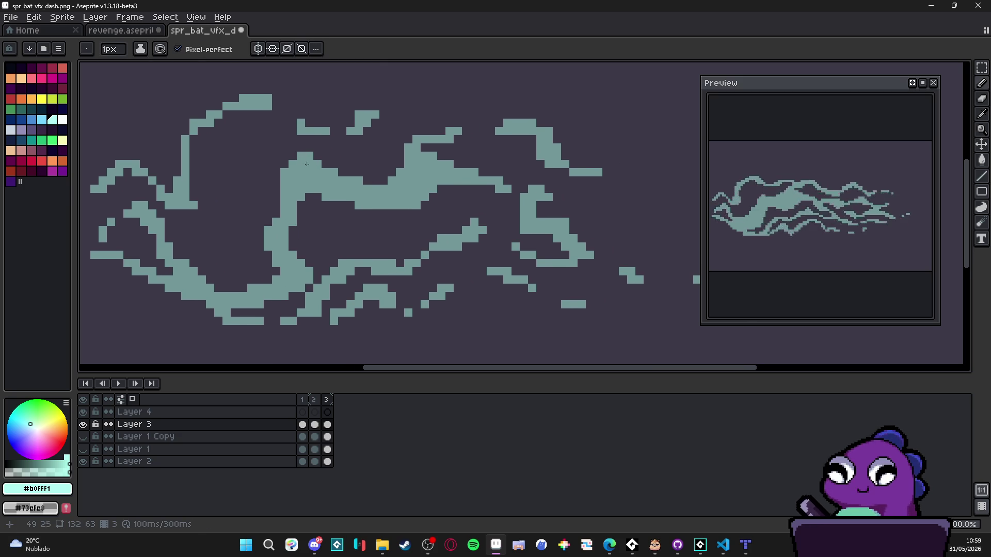
click(314, 401)
click(327, 401)
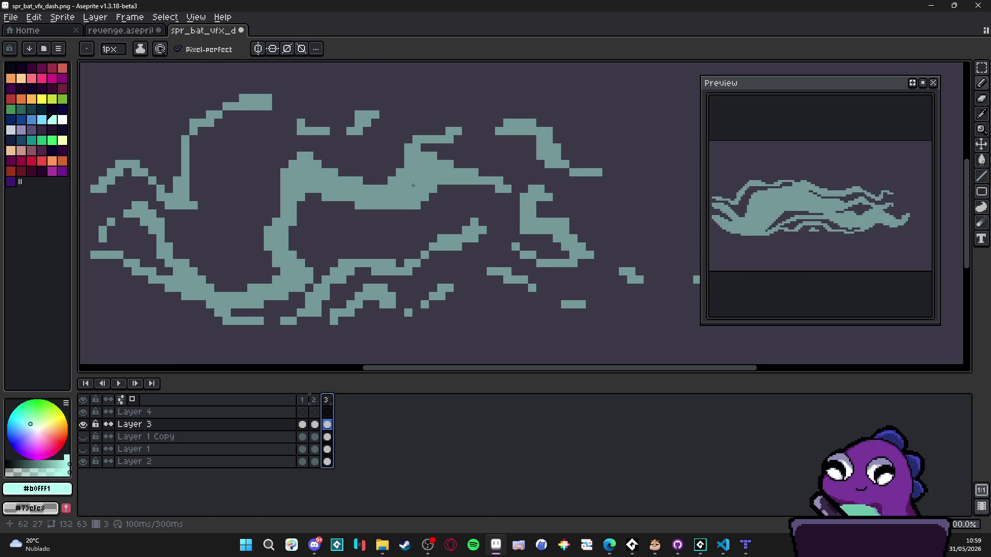
drag(398, 213, 413, 213)
key(e)
mouse_move(407, 173)
mouse_down()
mouse_move(398, 165)
mouse_move(400, 131)
mouse_move(433, 139)
mouse_up()
key(b)
click(408, 131)
key(e)
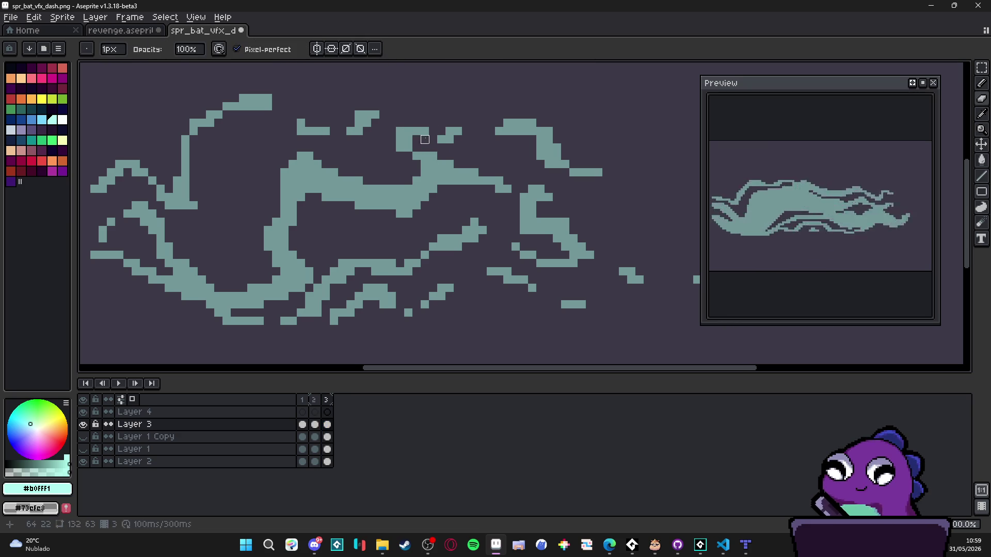
key(b)
click(426, 122)
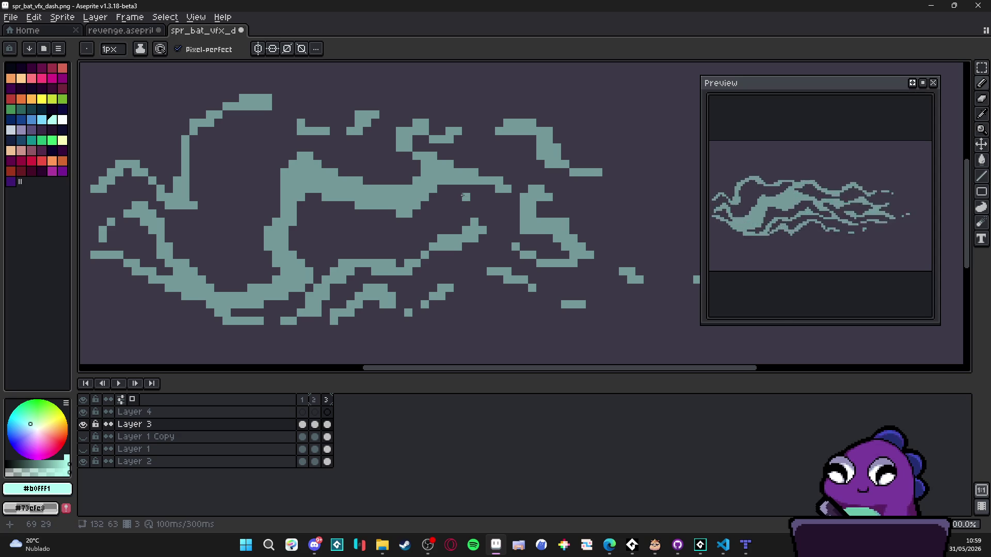
- Add teal pixels to the middle and right-hand strands and erase stray top-strand pixels
scroll(440, 196, right, 1)
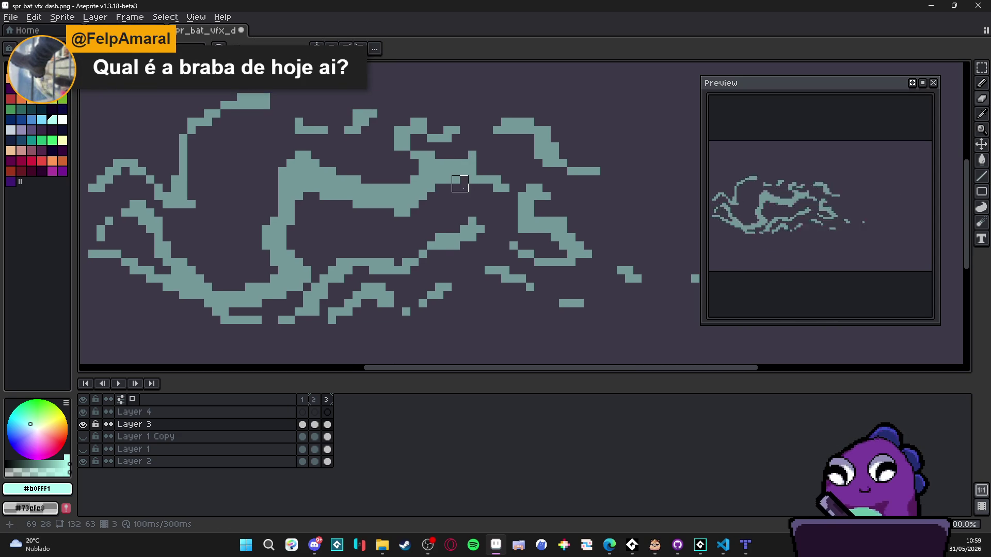
drag(458, 187, 456, 186)
key(b)
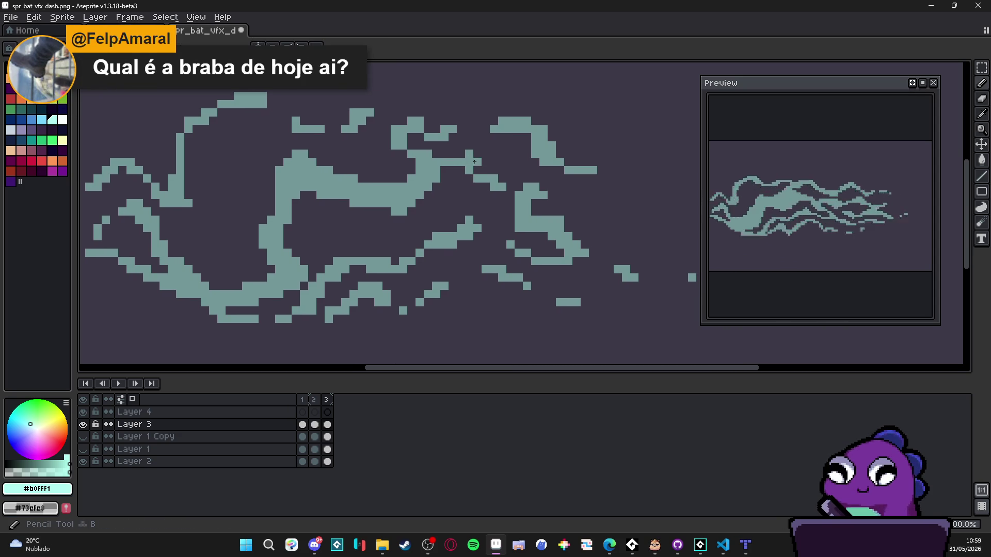
click(477, 194)
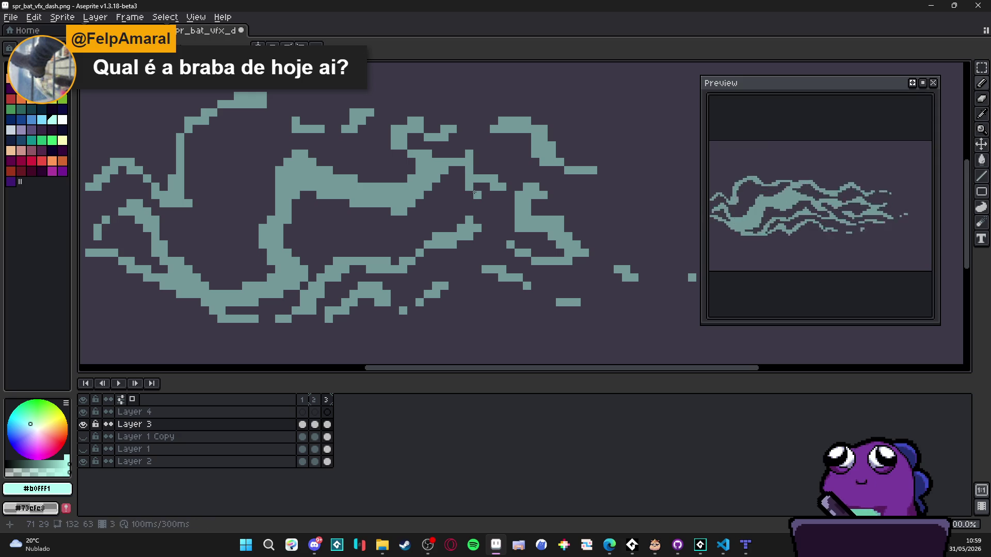
click(464, 166)
click(473, 193)
click(494, 172)
click(500, 174)
click(502, 163)
click(477, 169)
key(e)
click(469, 154)
click(411, 154)
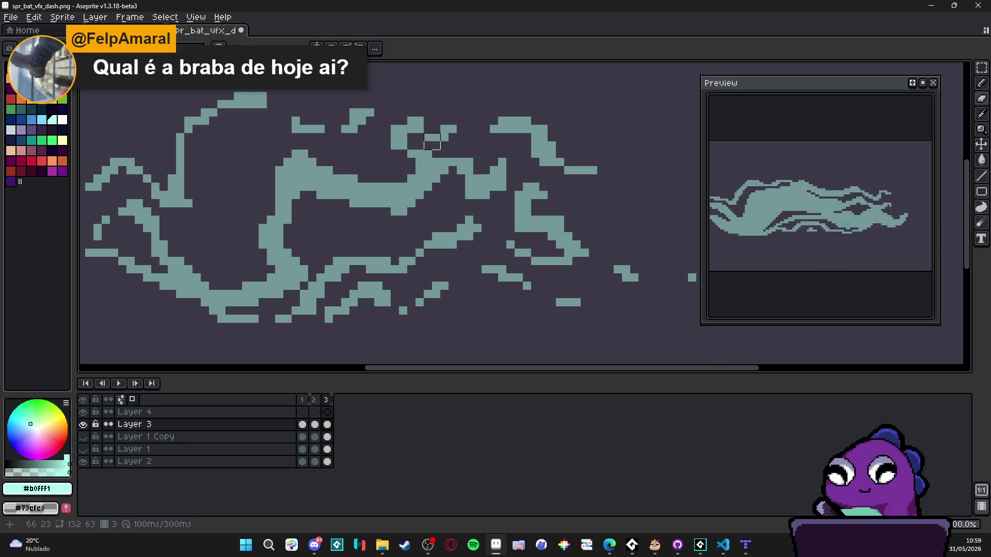
- Fill in teal pixels along the lower trailing strand
scroll(438, 165, down, 3)
scroll(503, 224, up, 3)
key(b)
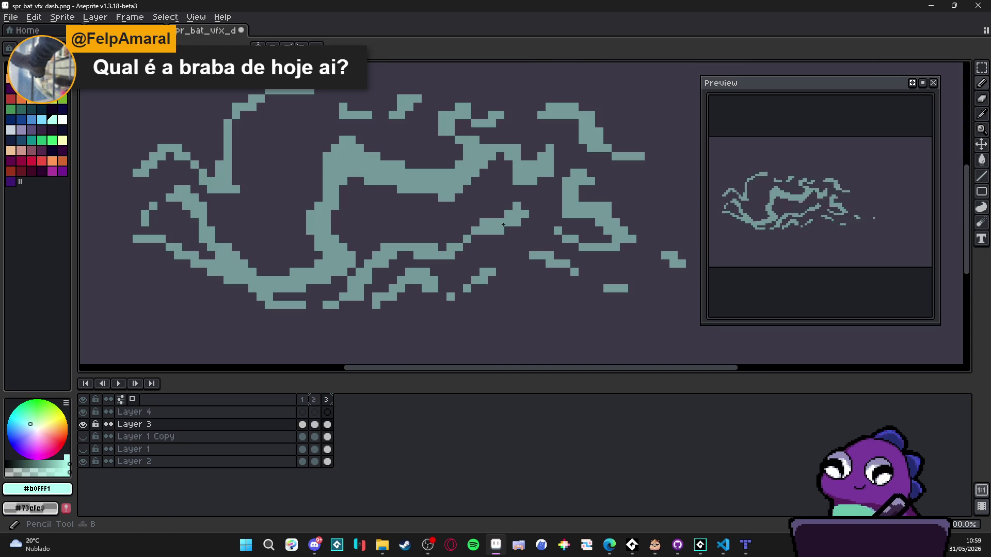
click(516, 198)
click(508, 228)
click(496, 238)
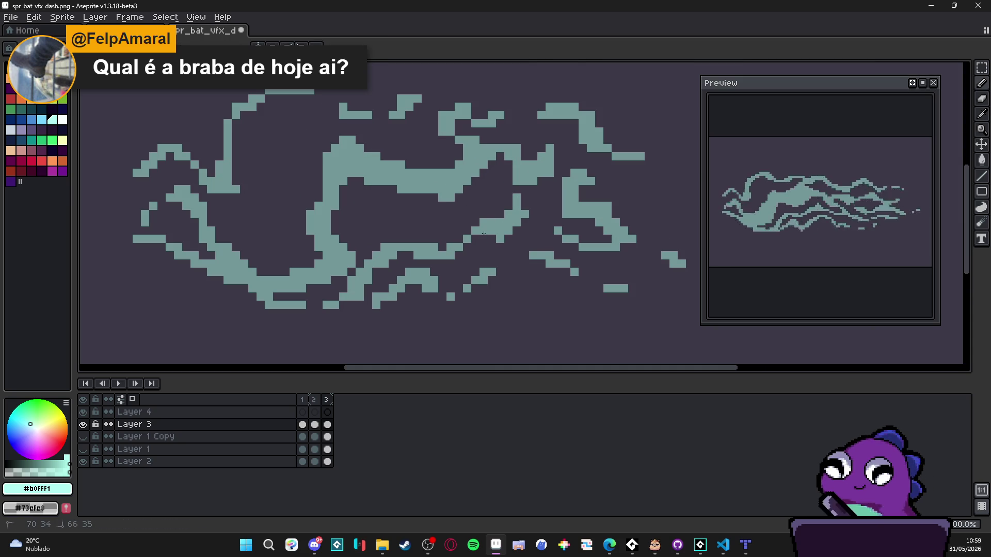
click(501, 214)
click(490, 238)
click(484, 238)
click(468, 231)
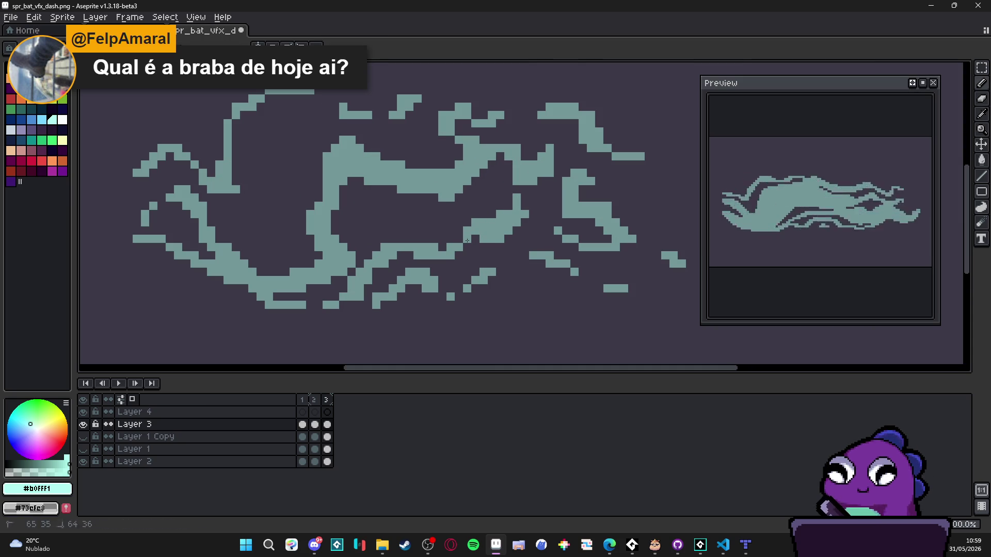
- Thicken and extend the lower curve with teal pixels to rejoin the broken streak
click(418, 238)
click(426, 238)
click(408, 230)
click(410, 238)
click(402, 239)
click(434, 238)
click(442, 247)
click(442, 239)
click(451, 263)
click(468, 247)
click(467, 256)
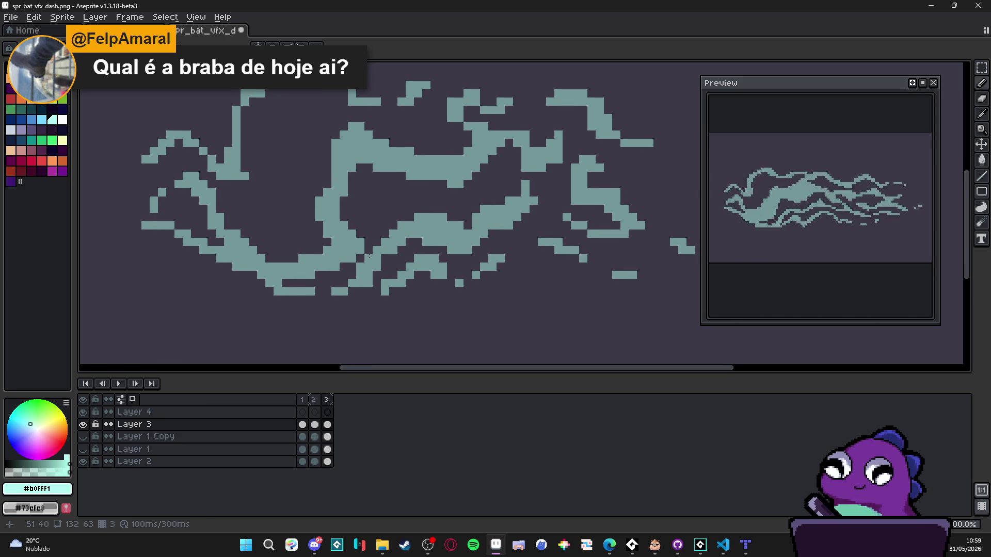
scroll(418, 250, down, 3)
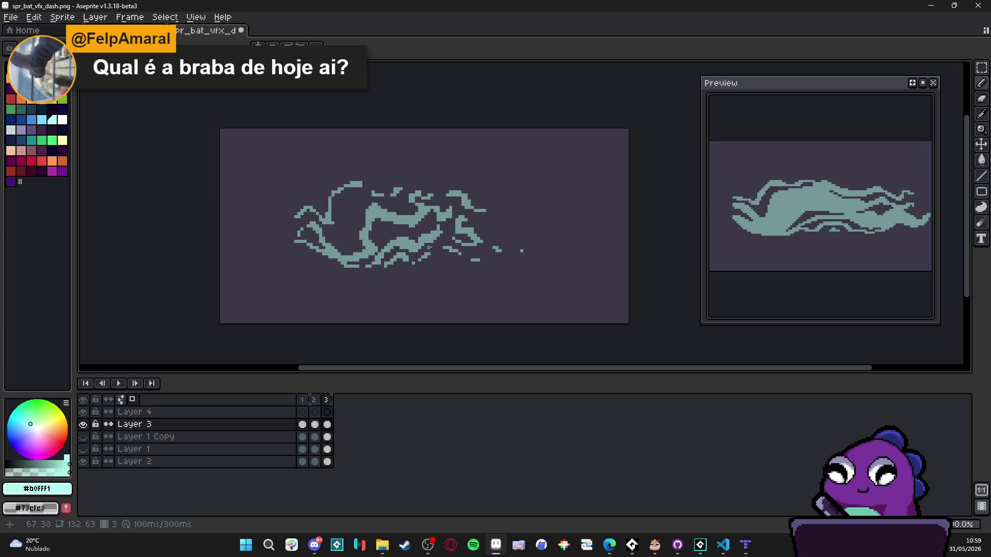
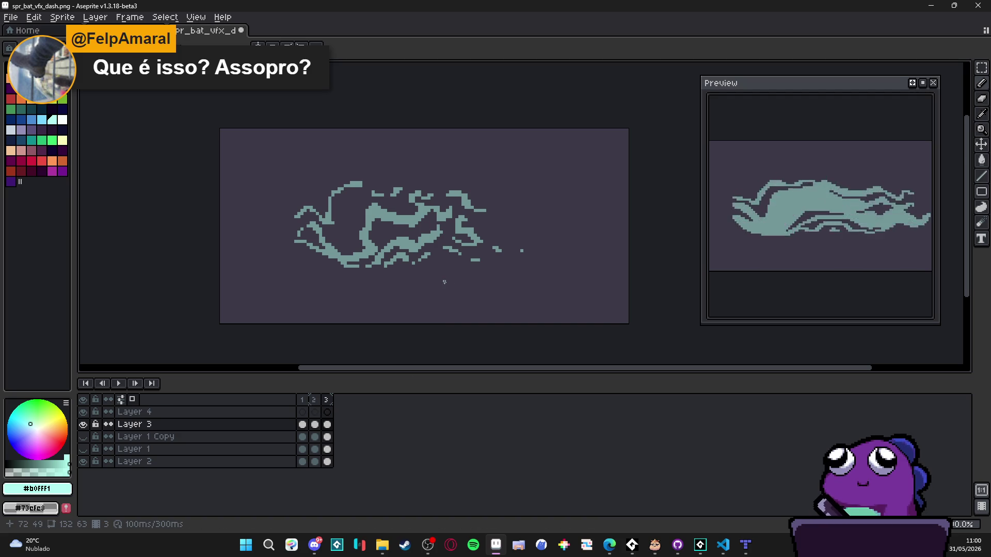
- Bring the GameMaker project with the bat dash sequence to the front
scroll(459, 296, left, 1)
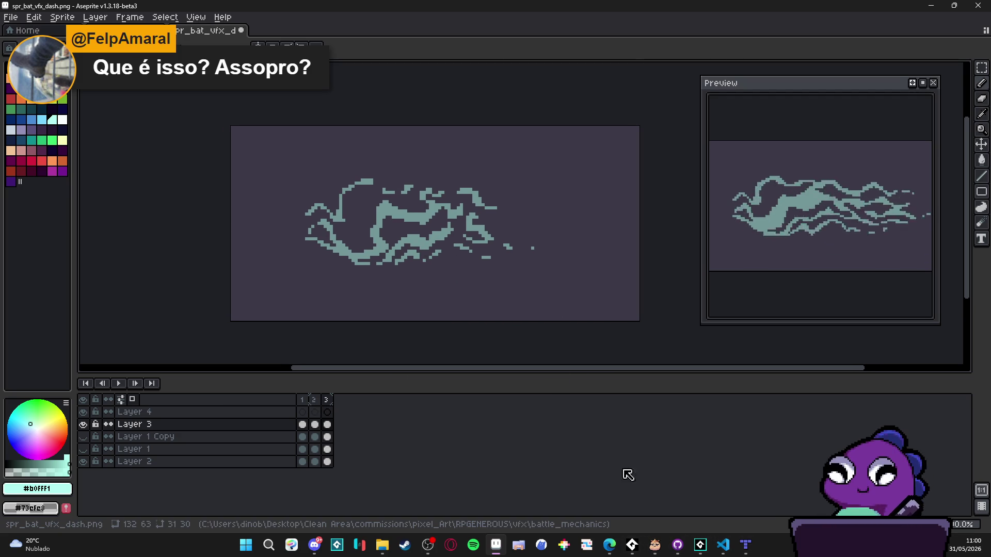
click(700, 544)
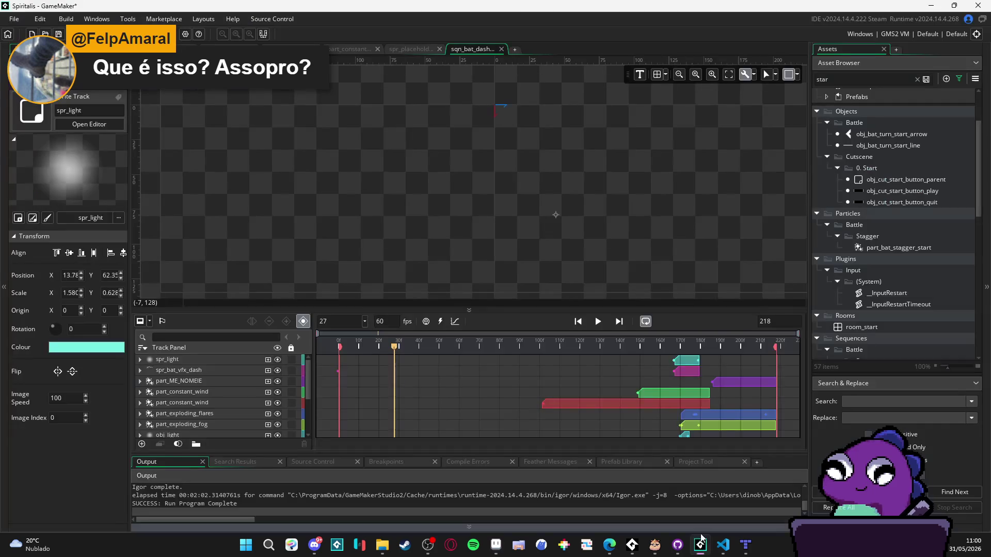
- Scrub the bat dash sequence to frame 83, play and stop it, then minimize GameMaker
drag(529, 344, 506, 345)
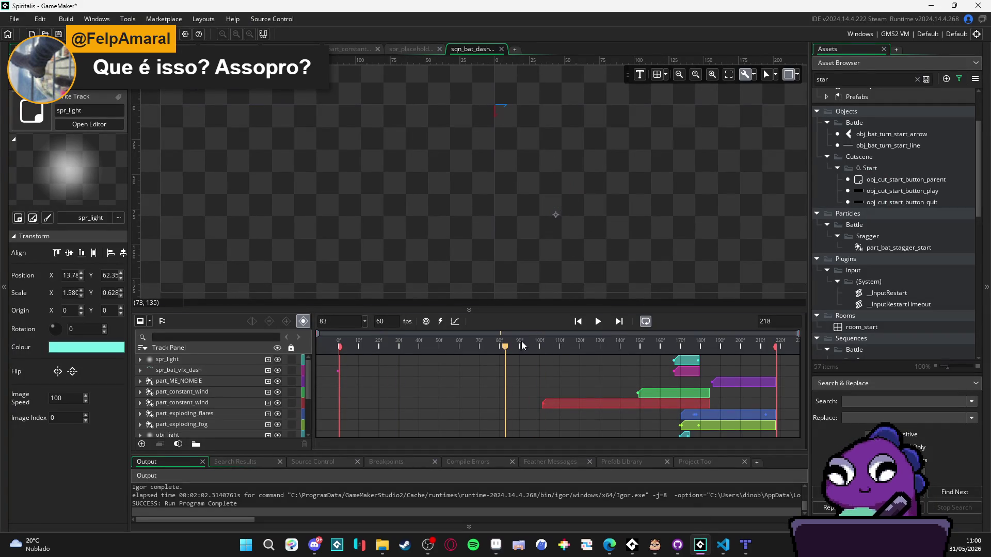
click(598, 322)
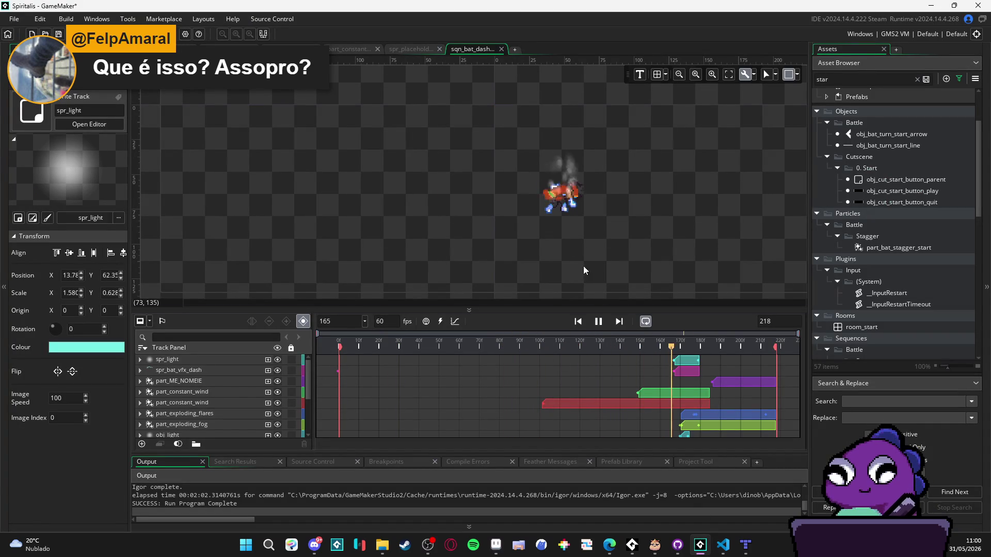
scroll(507, 188, up, 2)
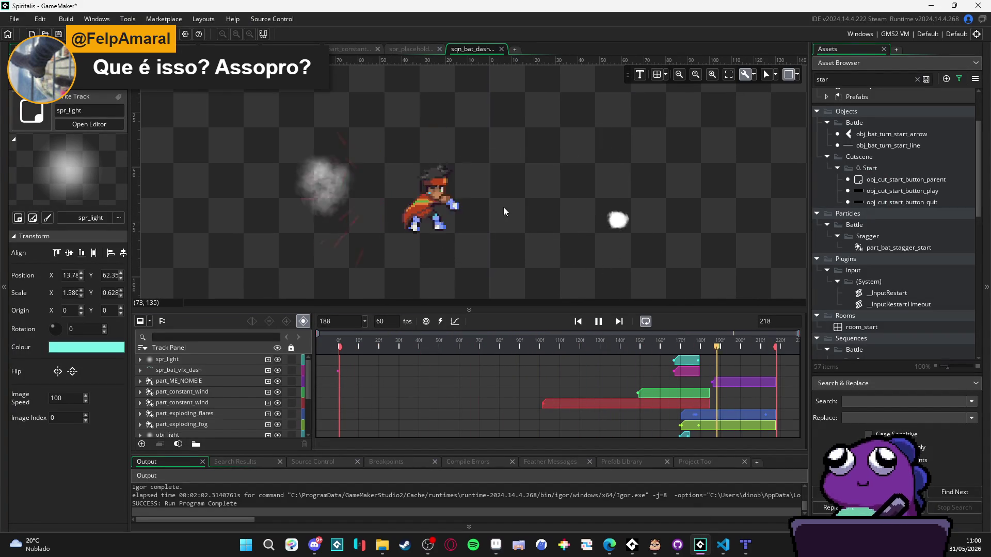
click(600, 323)
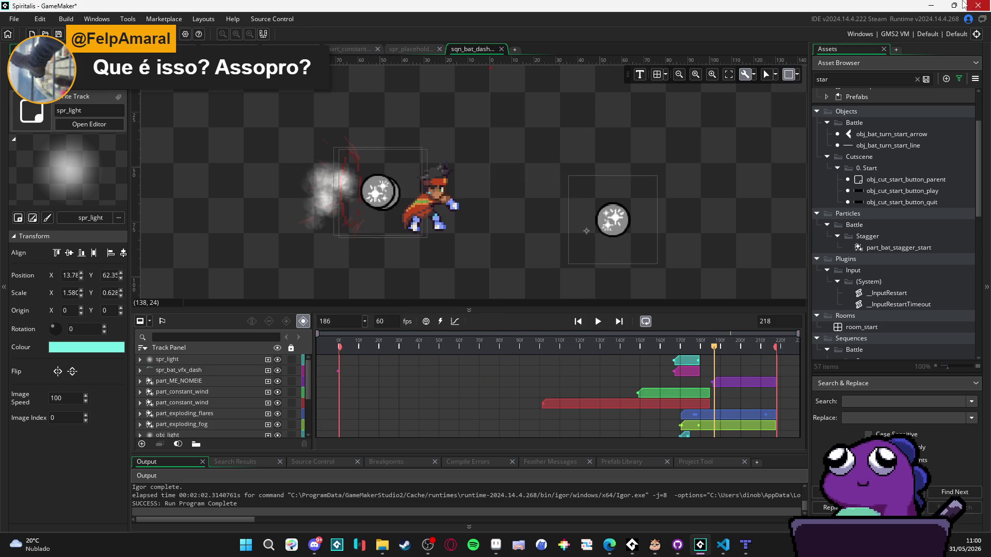
click(919, 5)
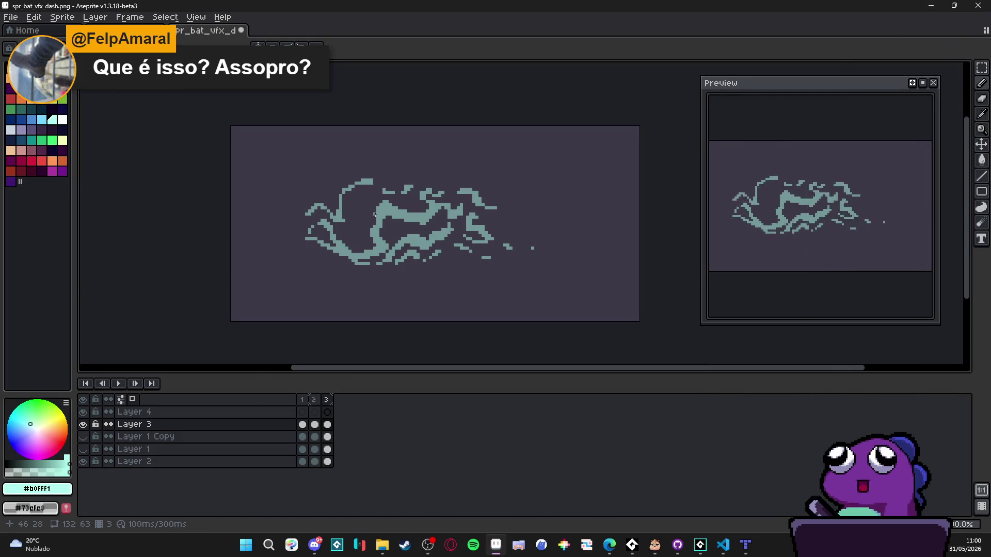
- Compare frames 2 and 3, then zoom in on frame 3 for editing
click(315, 399)
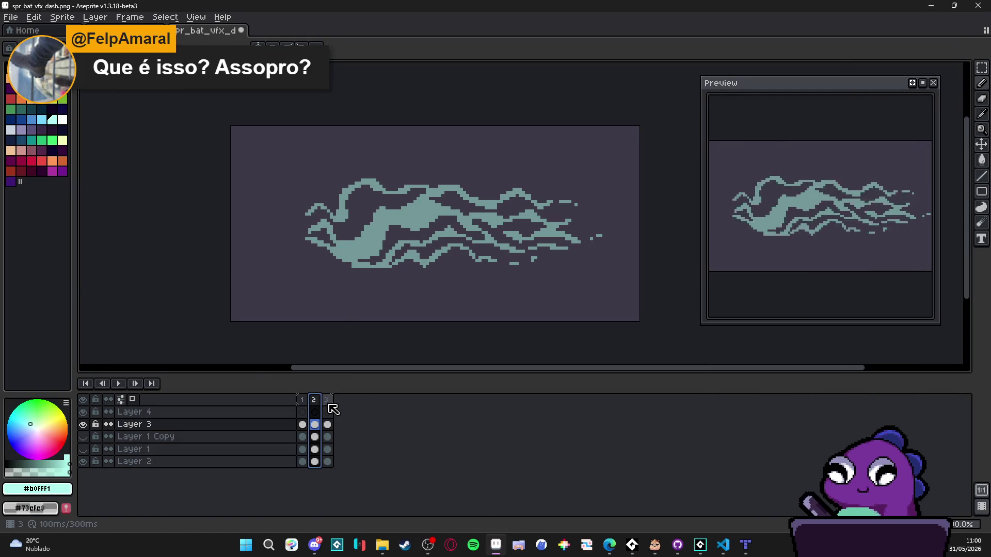
click(325, 399)
scroll(346, 262, up, 4)
click(315, 399)
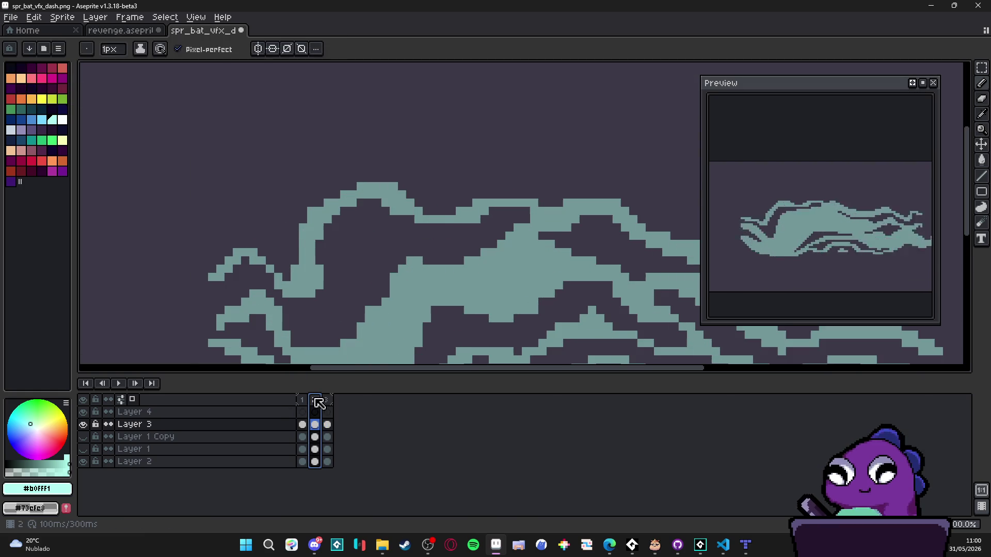
click(328, 400)
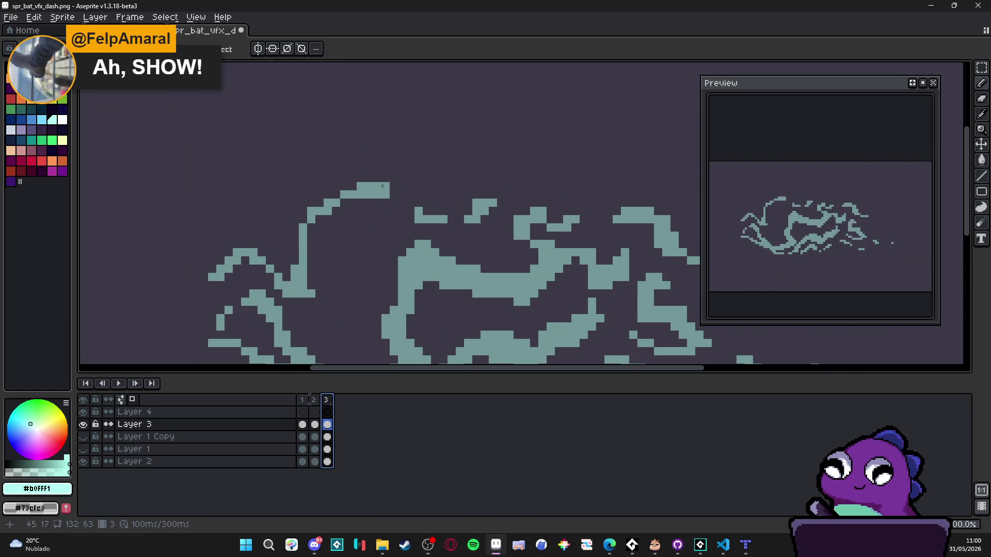
- Fill gaps along the top of the wind shape and erase the stray top pixels
mouse_move(344, 161)
mouse_down()
mouse_move(344, 180)
mouse_move(361, 183)
mouse_up()
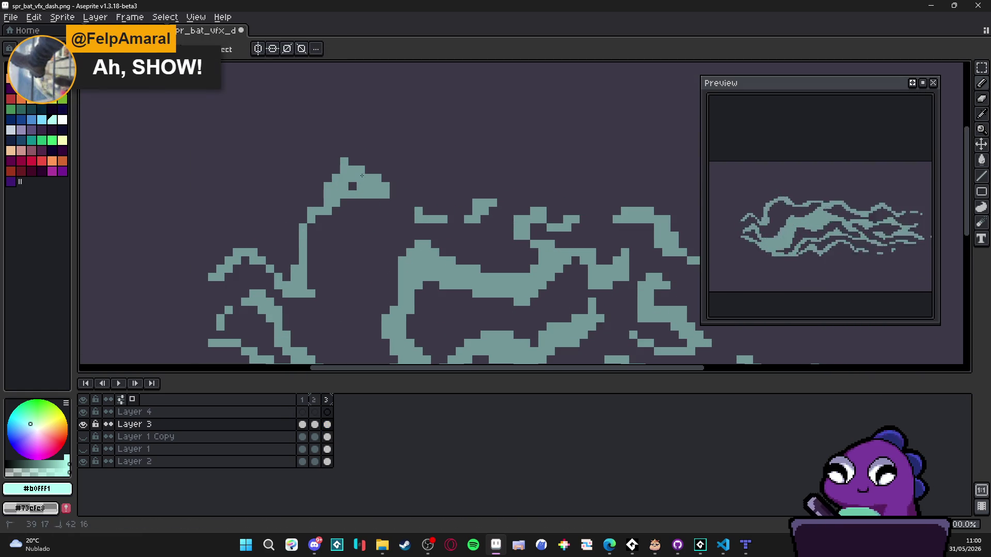
click(327, 228)
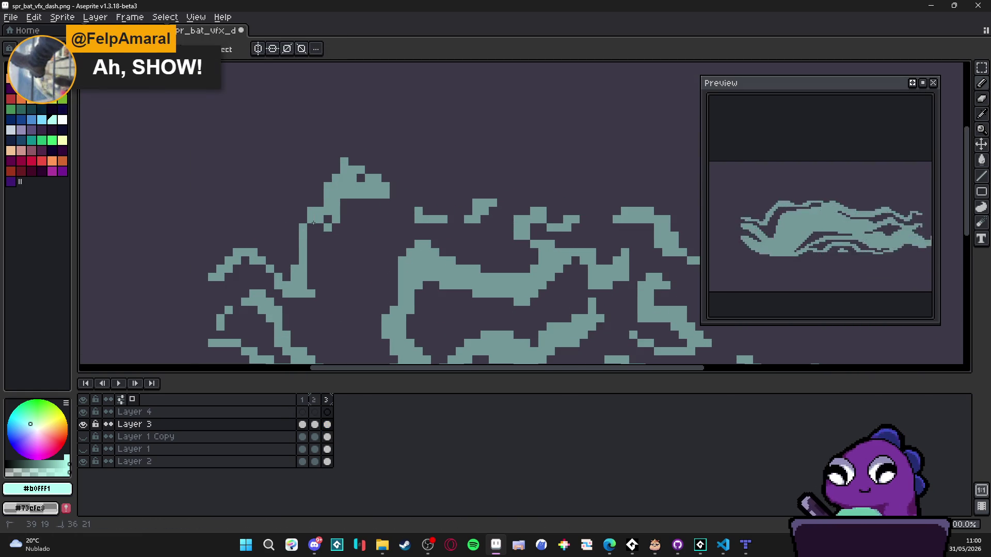
click(360, 178)
key(e)
drag(344, 161, 361, 165)
key(b)
key(e)
click(344, 170)
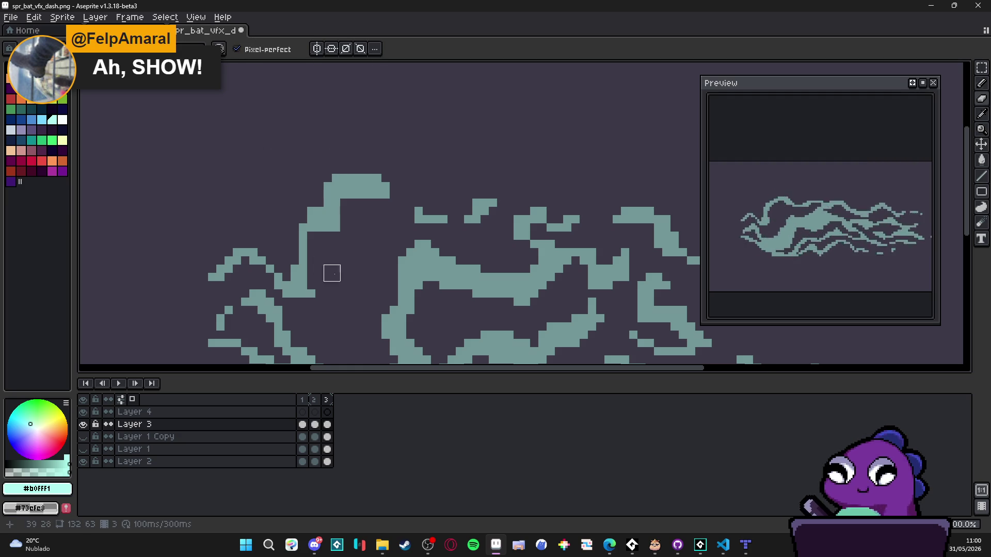
key(b)
- Add teal pixels to the lower blob, filling its gaps and dark right edge
mouse_move(319, 277)
mouse_down()
mouse_move(303, 250)
mouse_move(329, 278)
mouse_move(305, 250)
mouse_up()
click(313, 281)
key(e)
key(b)
click(307, 240)
drag(318, 288, 328, 286)
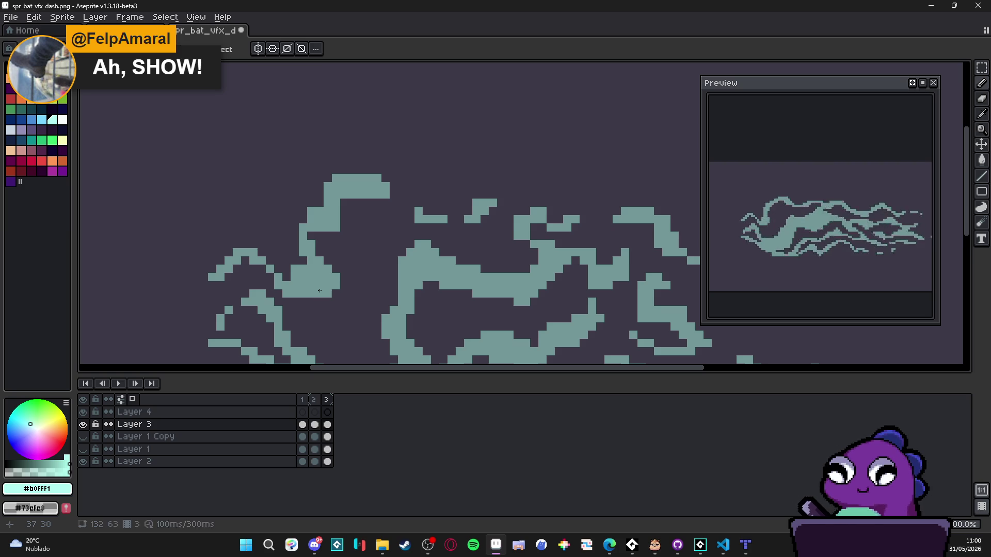
key(e)
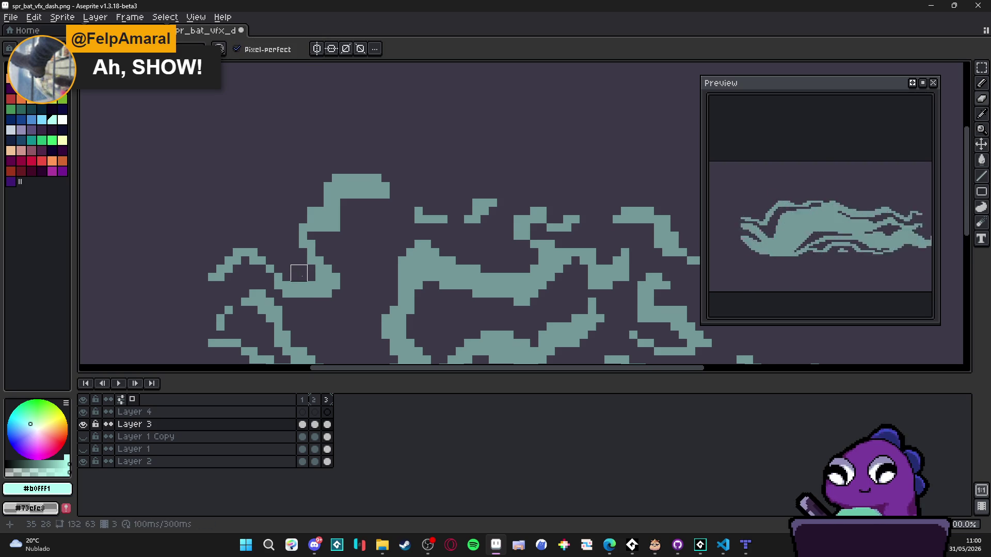
scroll(299, 272, left, 1)
key(b)
- Thicken the teal strand and reshape its left end
mouse_move(285, 261)
mouse_down()
mouse_move(278, 251)
mouse_move(266, 271)
mouse_up()
click(294, 276)
click(294, 268)
key(b)
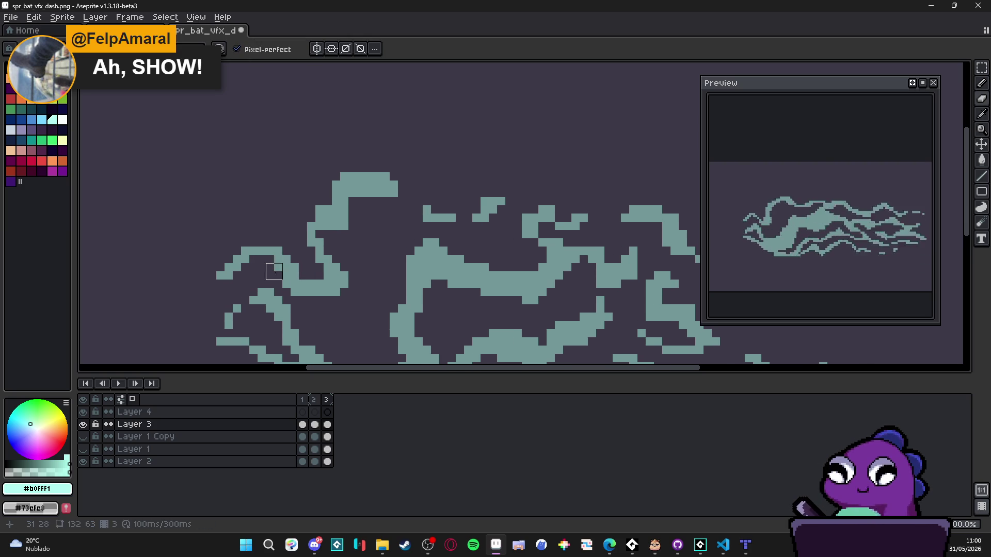
key(b)
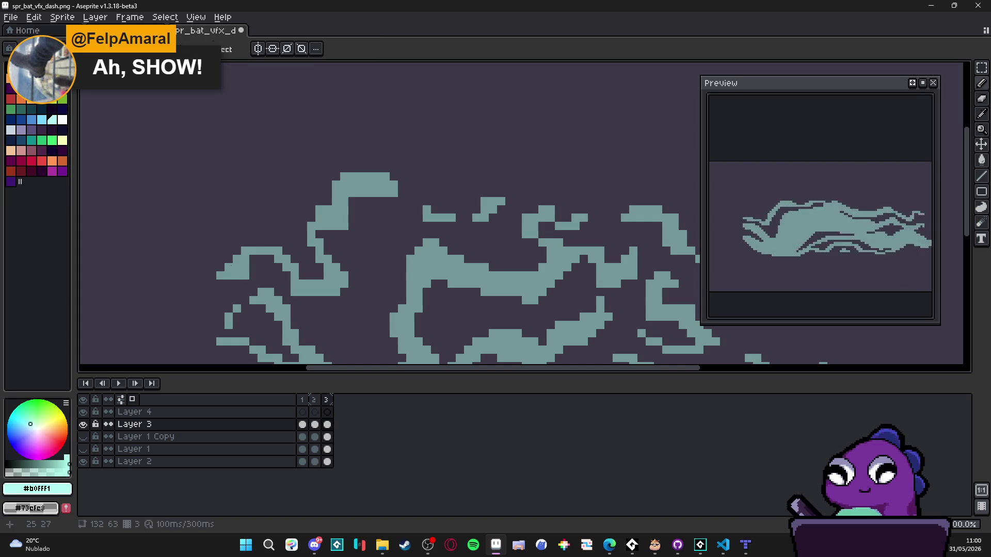
key(e)
drag(221, 263, 241, 246)
scroll(258, 255, down, 4)
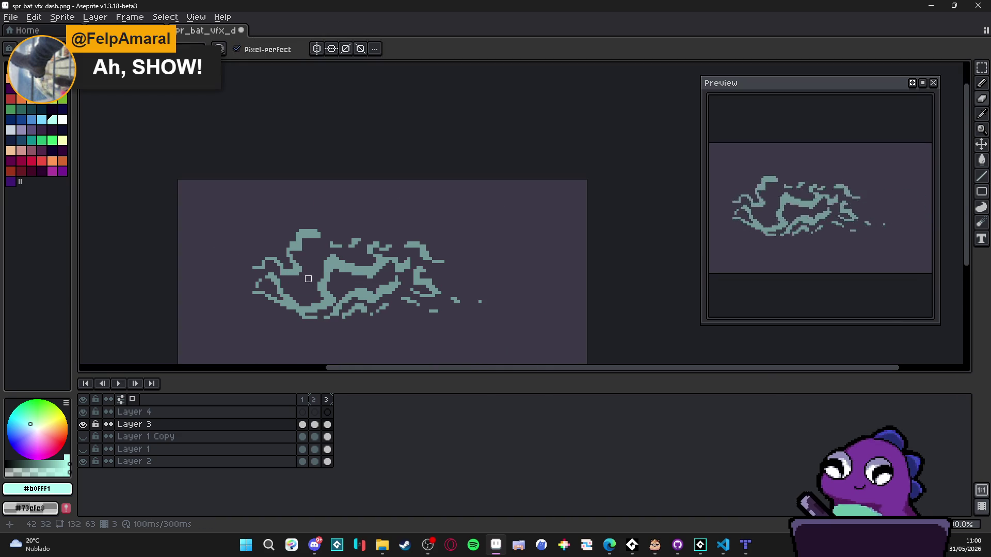
scroll(361, 260, up, 4)
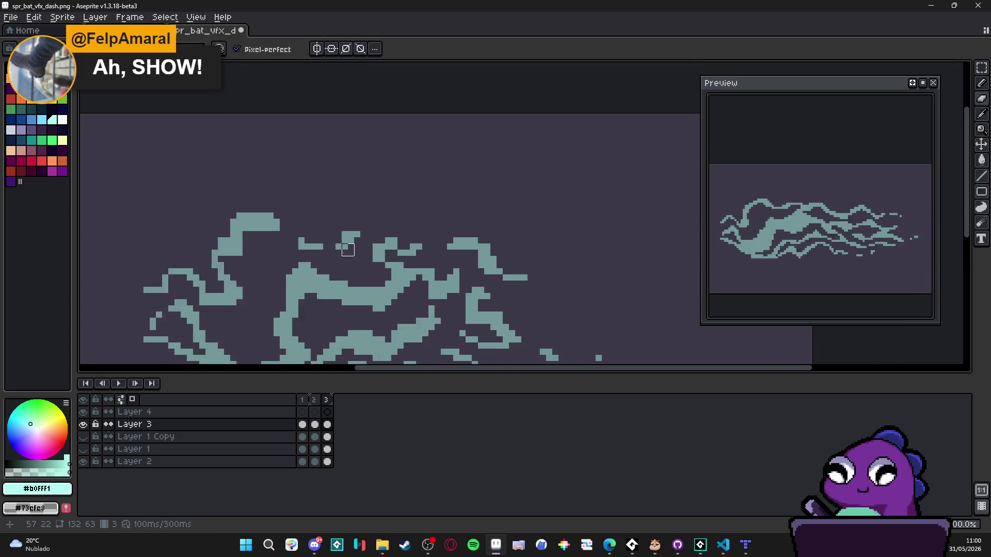
- Refine the small shape's outline by adding and erasing single teal pixels around it
click(374, 228)
right_click(350, 222)
click(362, 240)
click(279, 260)
click(276, 253)
click(288, 253)
key(e)
click(282, 234)
click(307, 234)
key(b)
click(276, 229)
click(276, 215)
- Add pixels to the small shape's left edge, erase a stray pixel, and compare with frame 2
scroll(274, 214, left, 1)
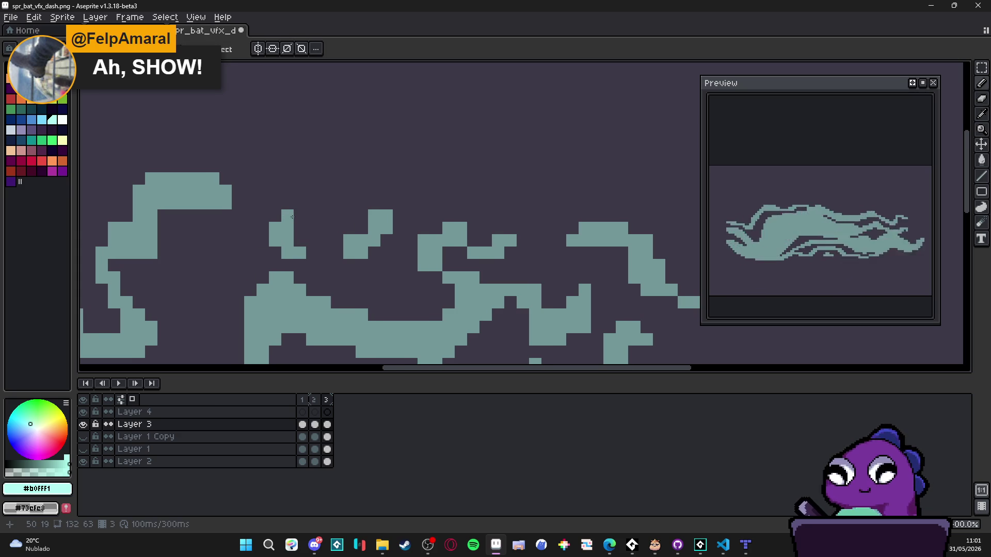
click(263, 240)
click(267, 228)
click(275, 253)
key(e)
click(293, 234)
scroll(294, 209, down, 3)
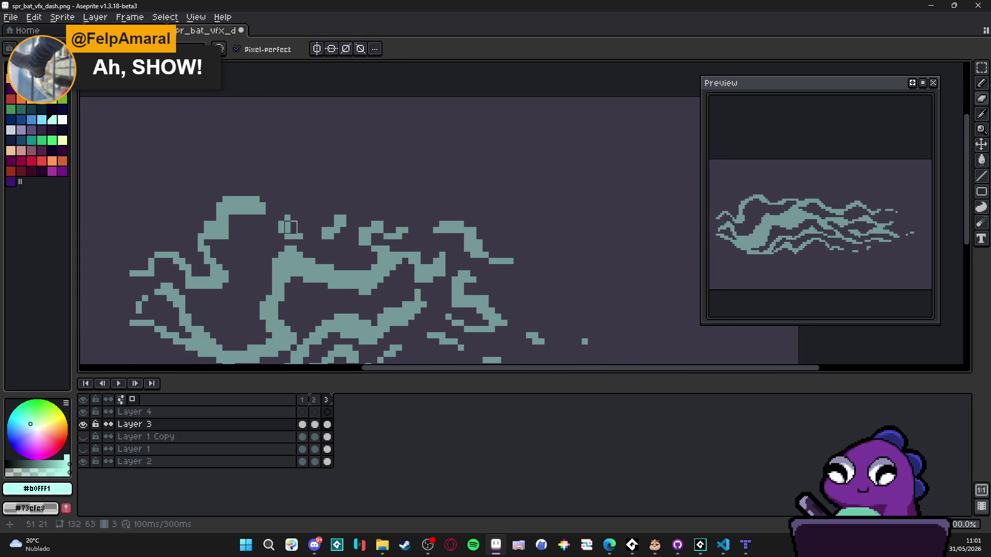
click(318, 400)
click(326, 400)
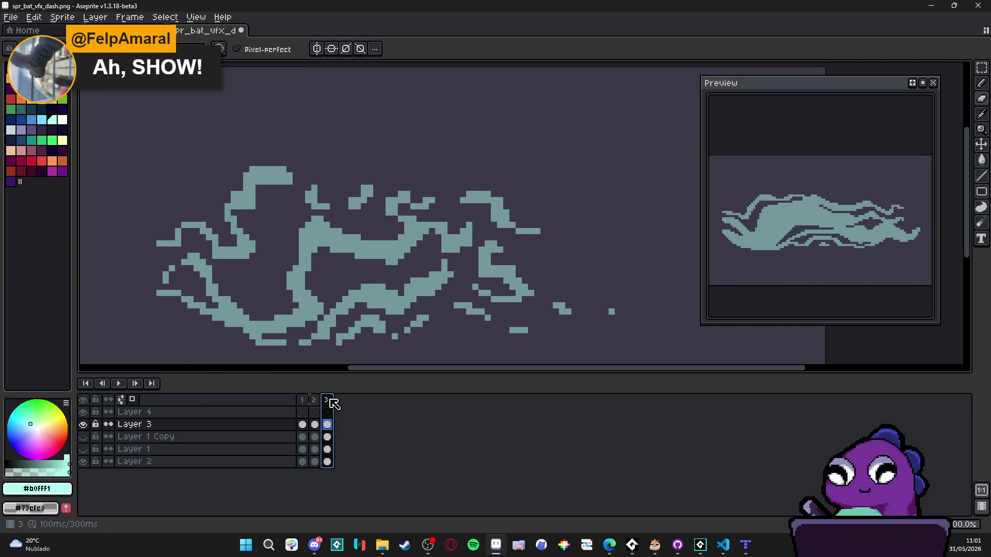
- On frame 3, fill dark gaps in the wind shape and erase stray light pixels below
click(315, 400)
click(331, 400)
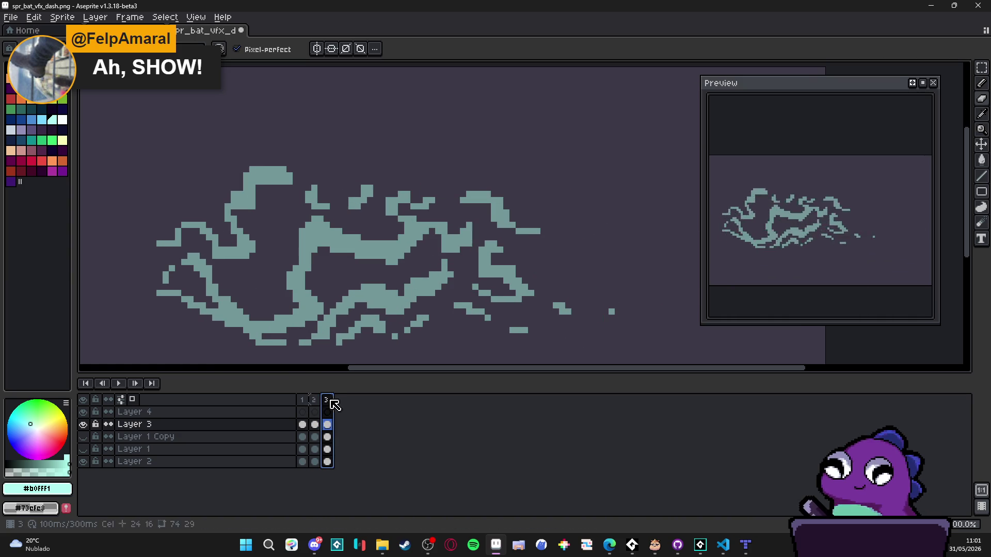
scroll(238, 289, up, 3)
mouse_move(215, 249)
mouse_down()
mouse_move(252, 304)
mouse_move(244, 260)
mouse_up()
key(e)
mouse_move(185, 268)
mouse_down()
mouse_move(185, 281)
mouse_move(222, 280)
mouse_move(236, 317)
mouse_up()
- Erase a stray cell and draw a short row of teal pixels on the strand
key(e)
scroll(242, 266, down, 3)
click(260, 296)
key(b)
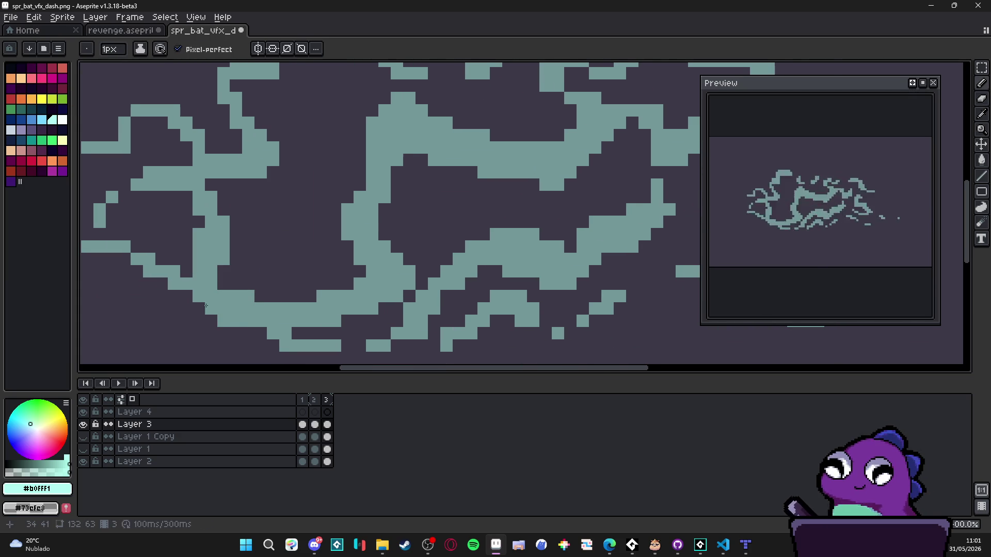
scroll(217, 278, left, 3)
click(210, 250)
drag(197, 237, 209, 237)
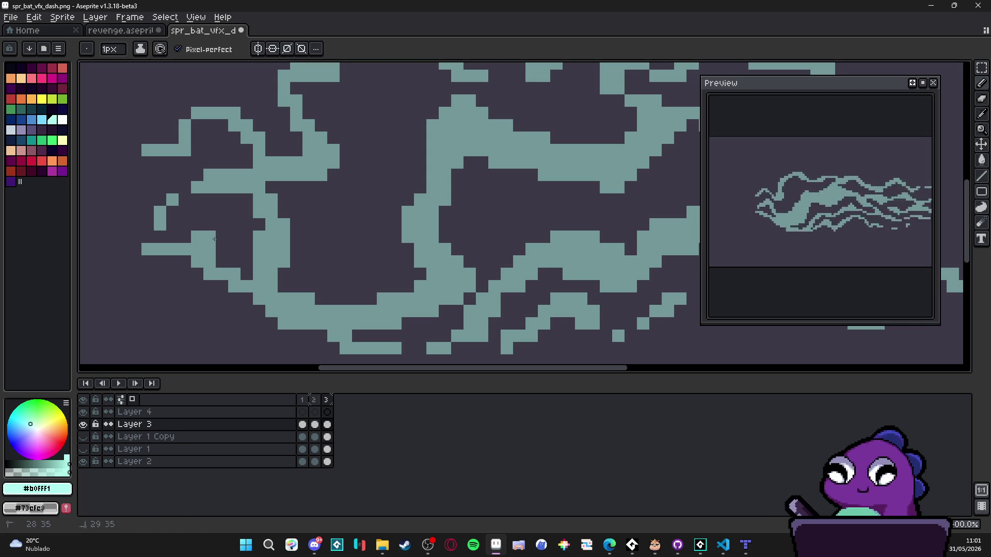
click(234, 249)
- Erase teal cells from the left strand and along the bottom edge
key(e)
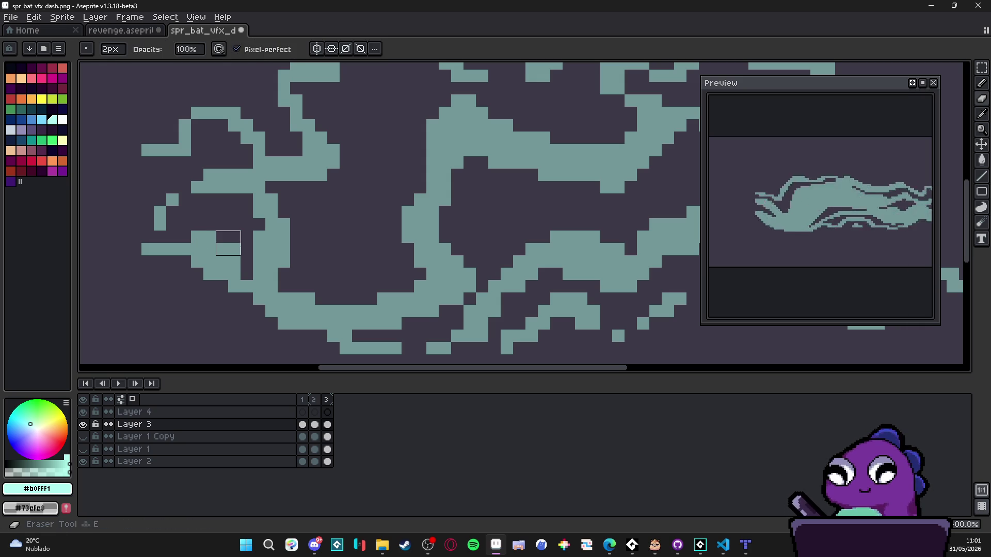
scroll(211, 272, up, 1)
mouse_move(202, 265)
mouse_down()
mouse_move(186, 281)
mouse_move(149, 261)
mouse_move(148, 228)
mouse_move(135, 228)
mouse_up()
key(b)
key(e)
scroll(245, 297, down, 3)
mouse_move(257, 303)
mouse_down()
mouse_move(313, 309)
mouse_move(381, 290)
mouse_up()
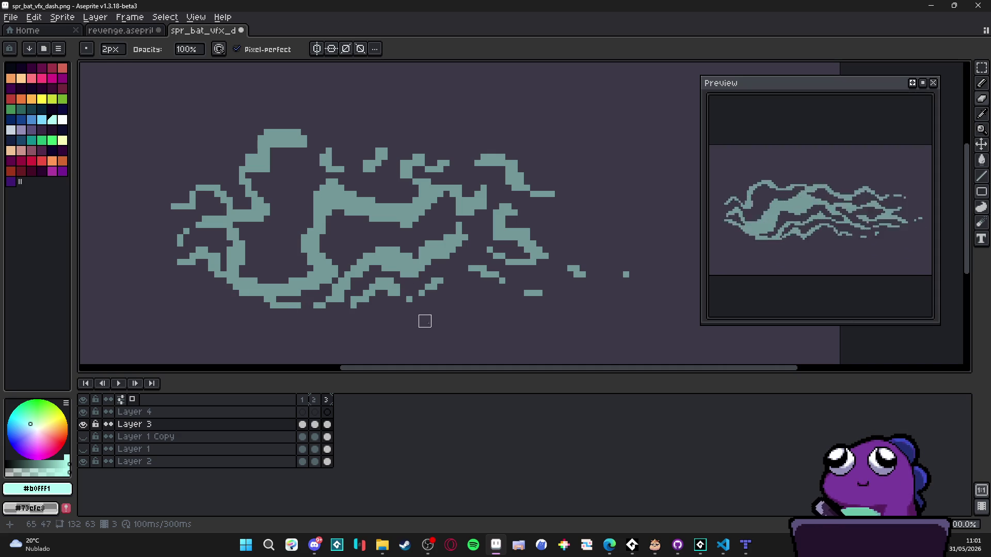
scroll(567, 290, down, 2)
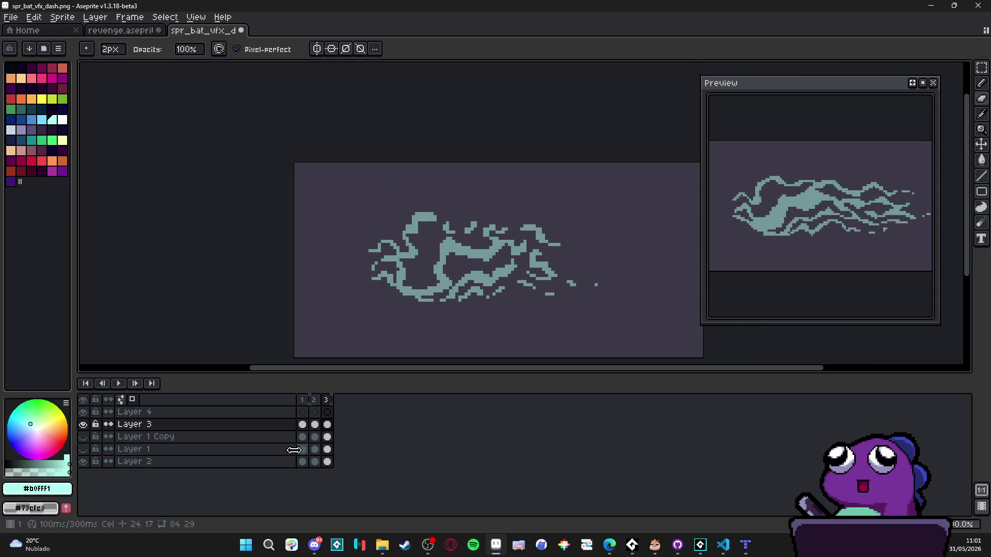
- Compare frames 2 and 3, then paint extra teal pixels into frame 3's central swirl
click(313, 400)
click(330, 409)
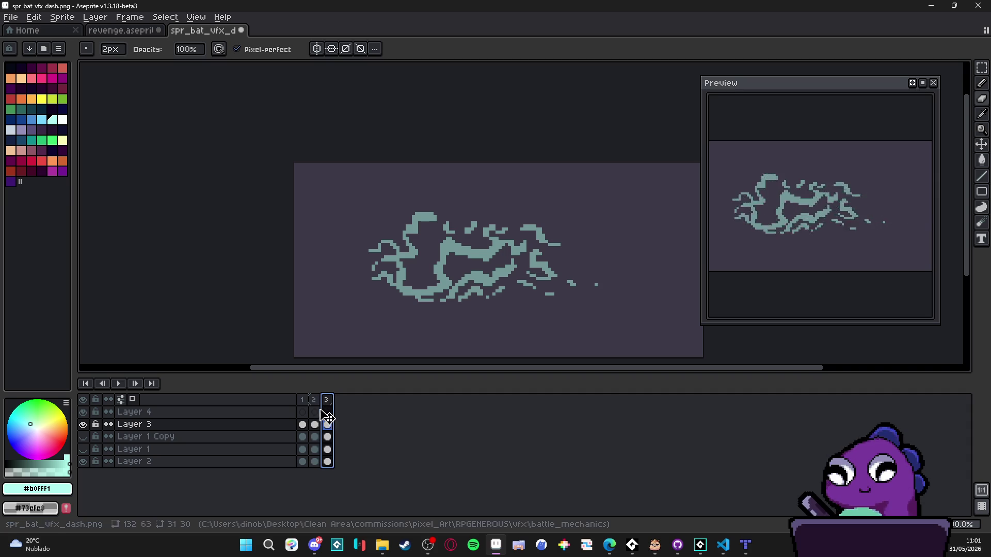
click(316, 403)
click(330, 405)
scroll(465, 233, up, 2)
key(e)
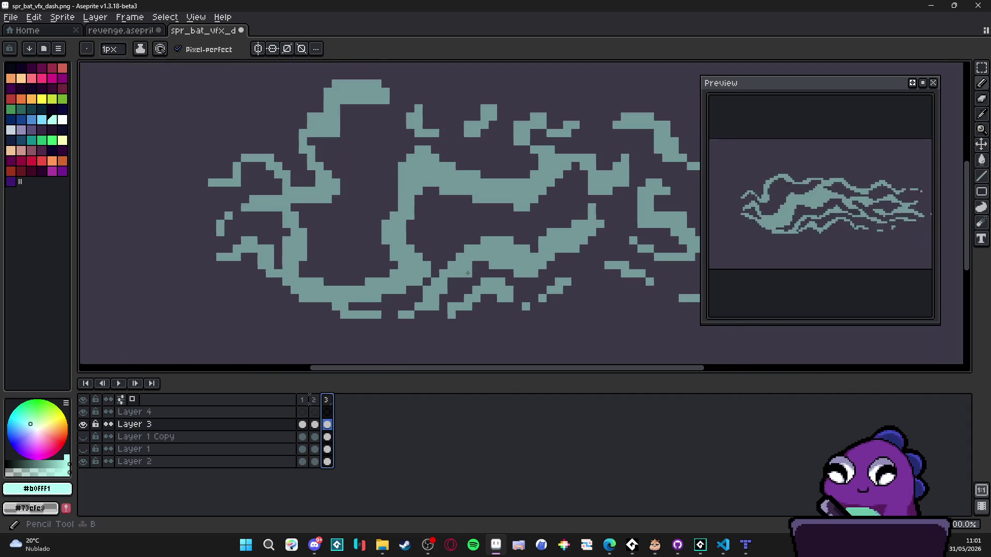
mouse_move(465, 233)
mouse_down()
mouse_move(509, 227)
mouse_move(470, 223)
mouse_up()
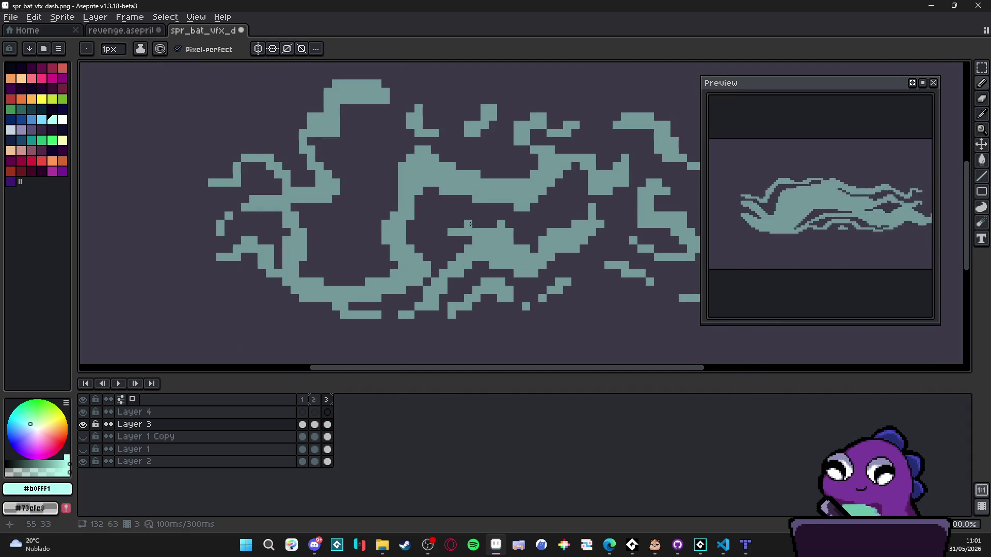
- Erase teal pixels along the central streak and stray pixels at the streak's right edge
key(e)
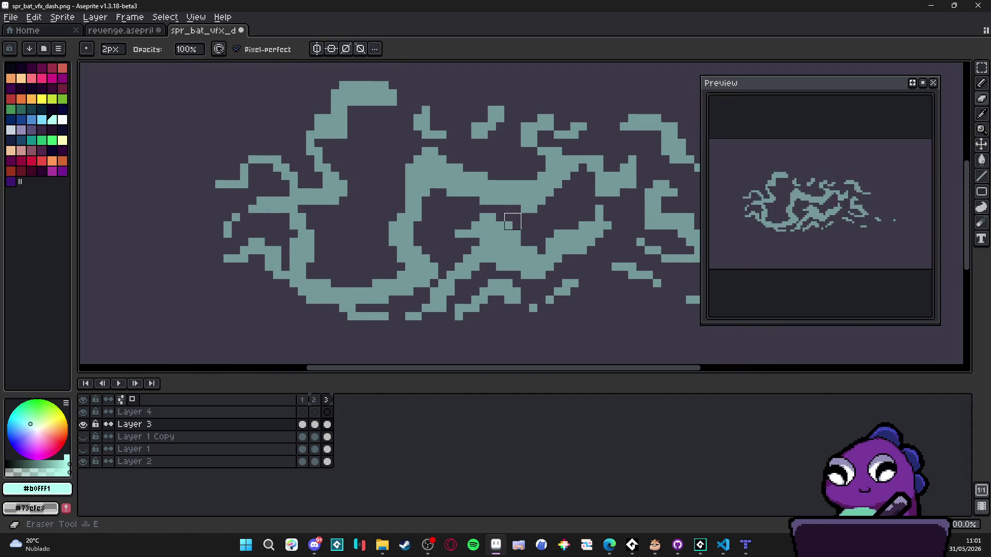
key(b)
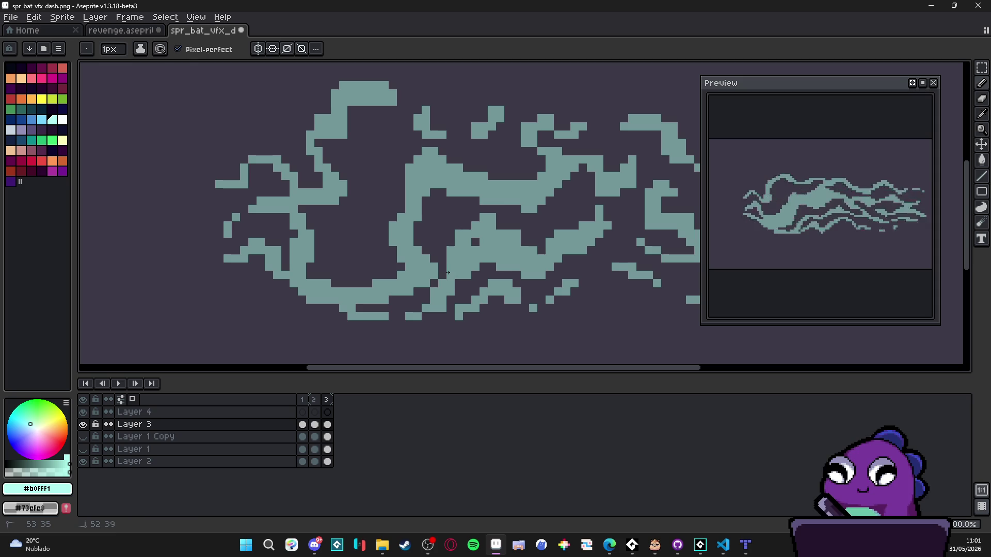
key(e)
mouse_move(471, 254)
mouse_down()
mouse_move(504, 255)
mouse_move(476, 217)
mouse_up()
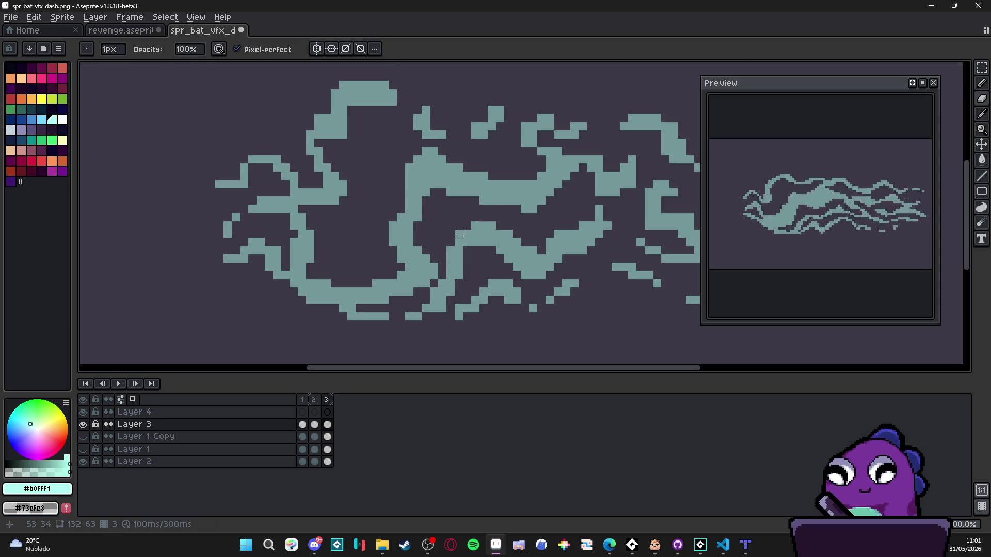
key(b)
key(e)
click(532, 251)
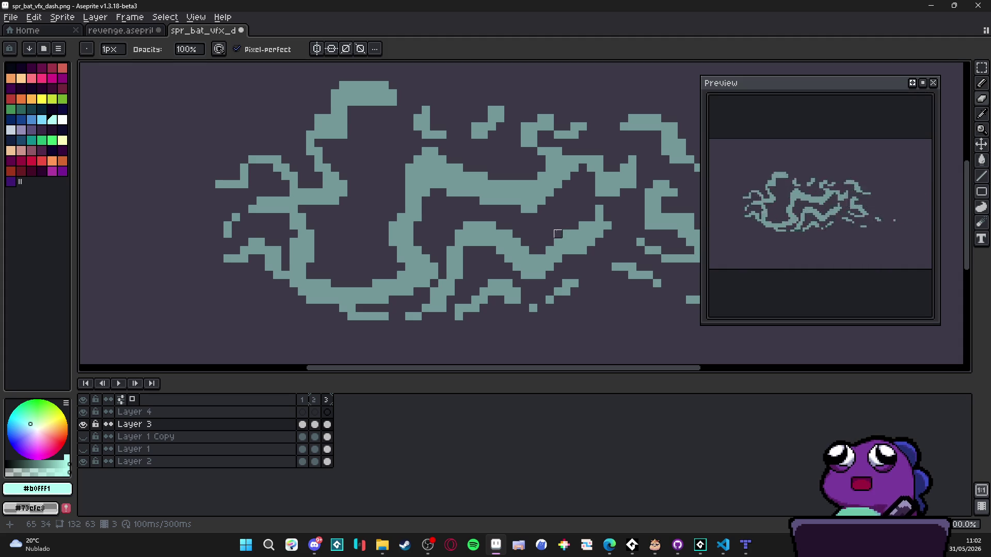
key(b)
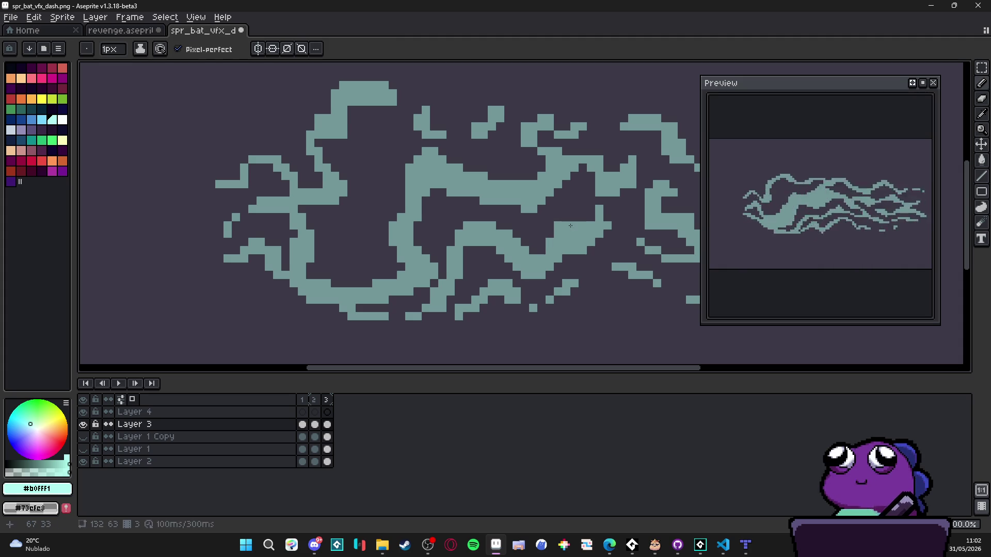
key(e)
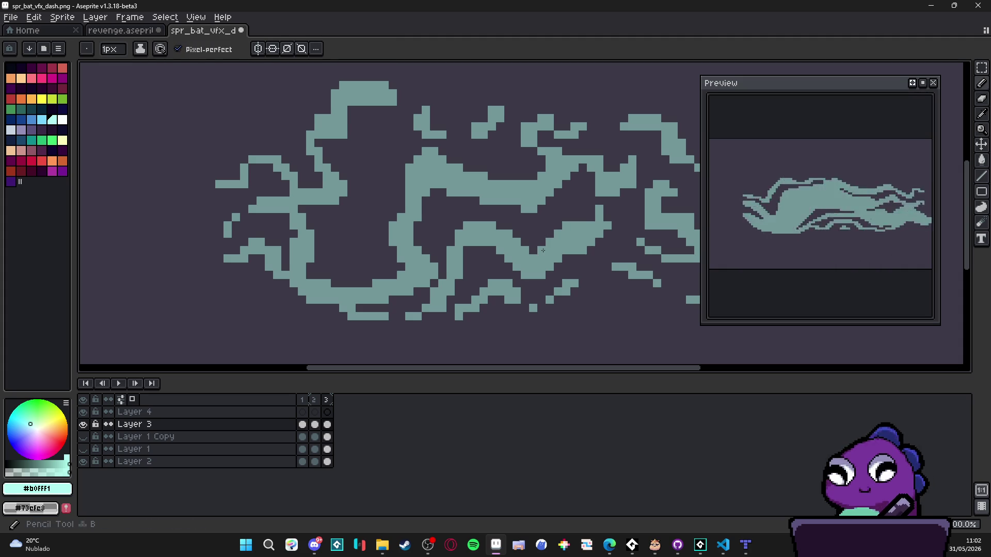
click(575, 242)
- Paint a short teal column on the right-hand streak
ctrl+scroll(570, 254, up, 1)
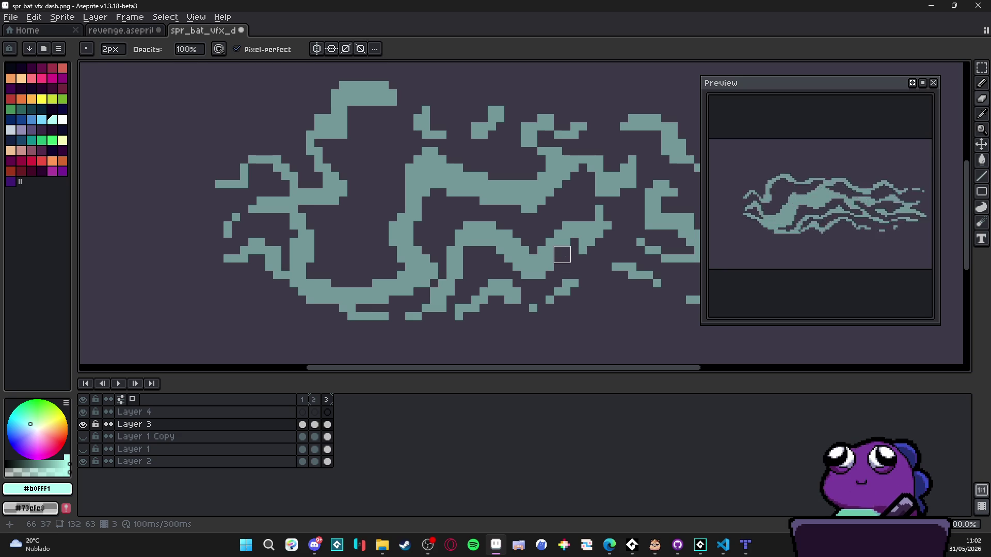
key(b)
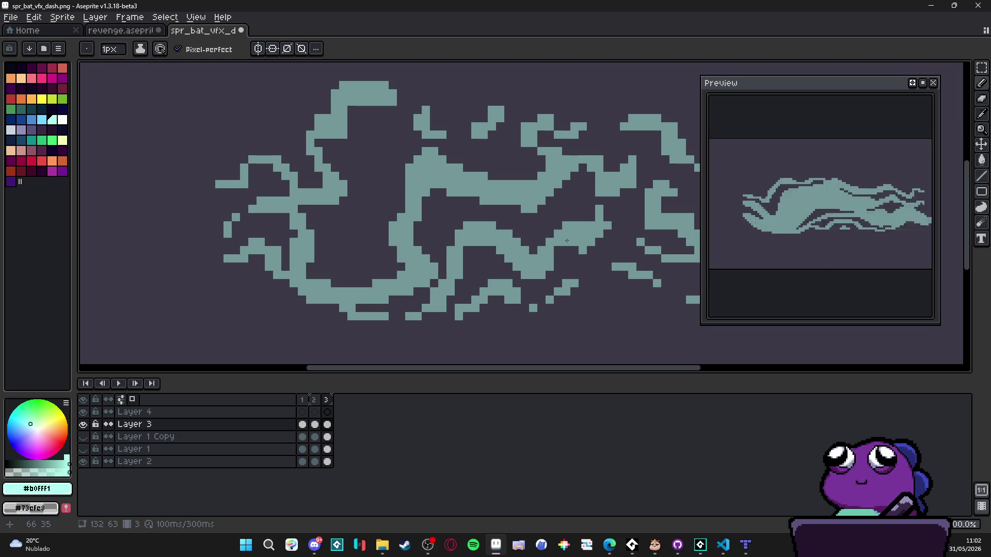
key(e)
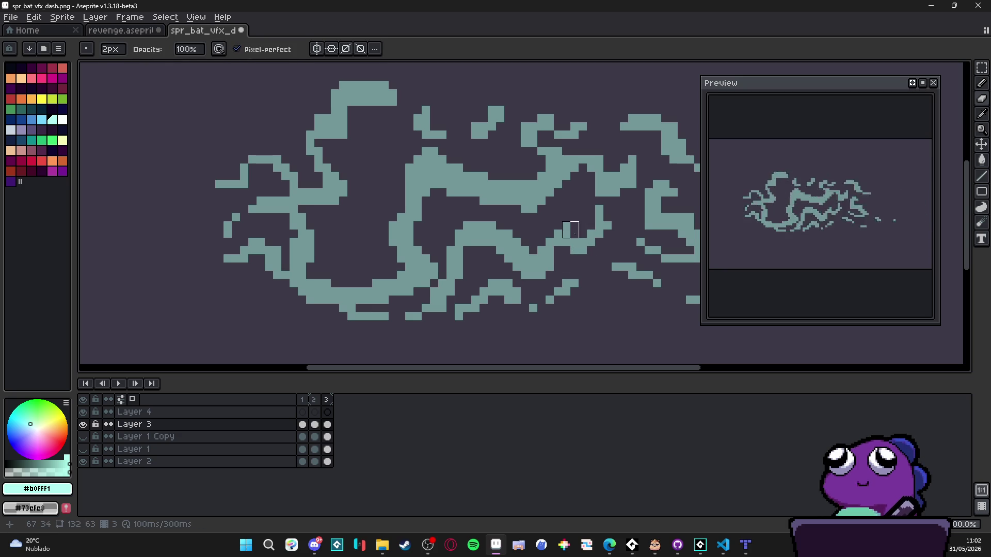
key(e)
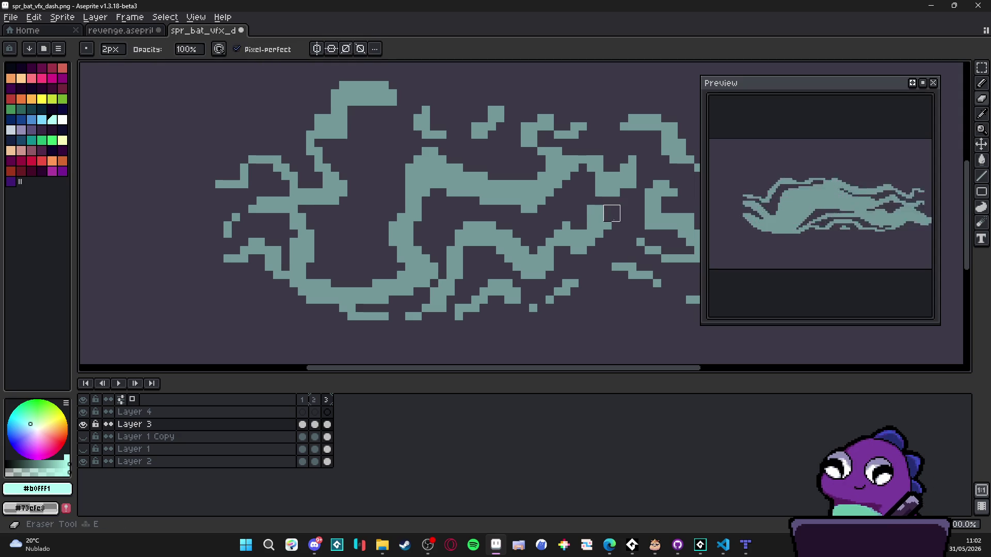
key(b)
drag(597, 225, 599, 236)
key(e)
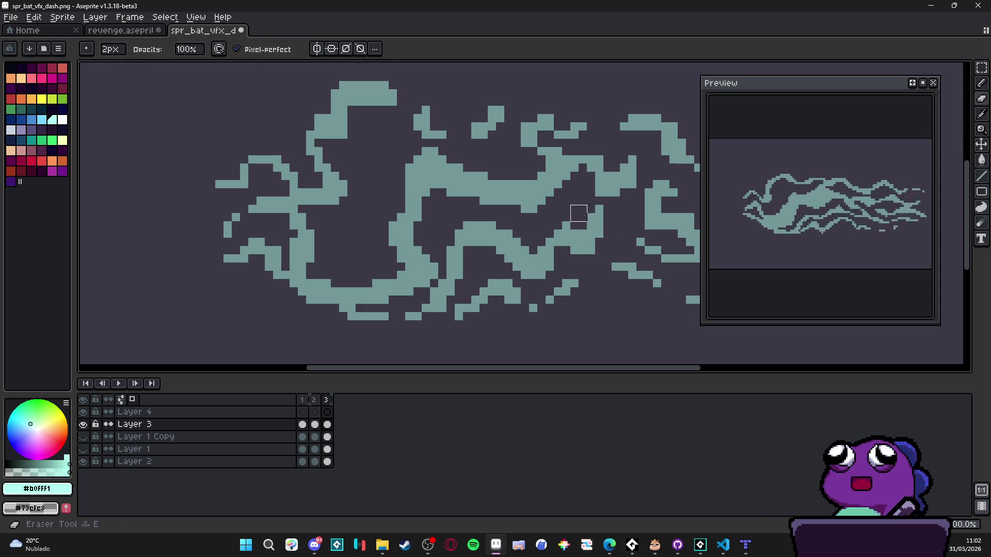
key(b)
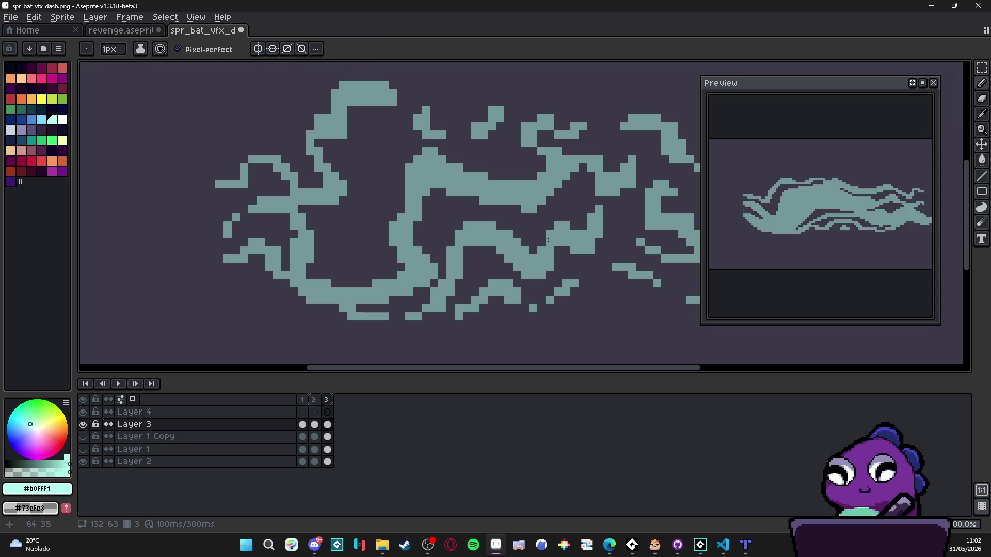
key(e)
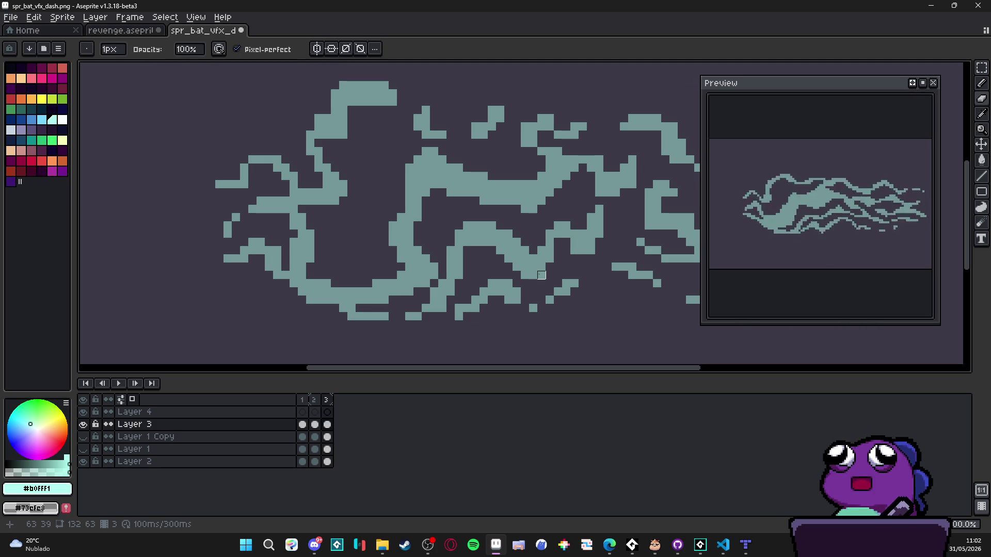
scroll(566, 284, down, 3)
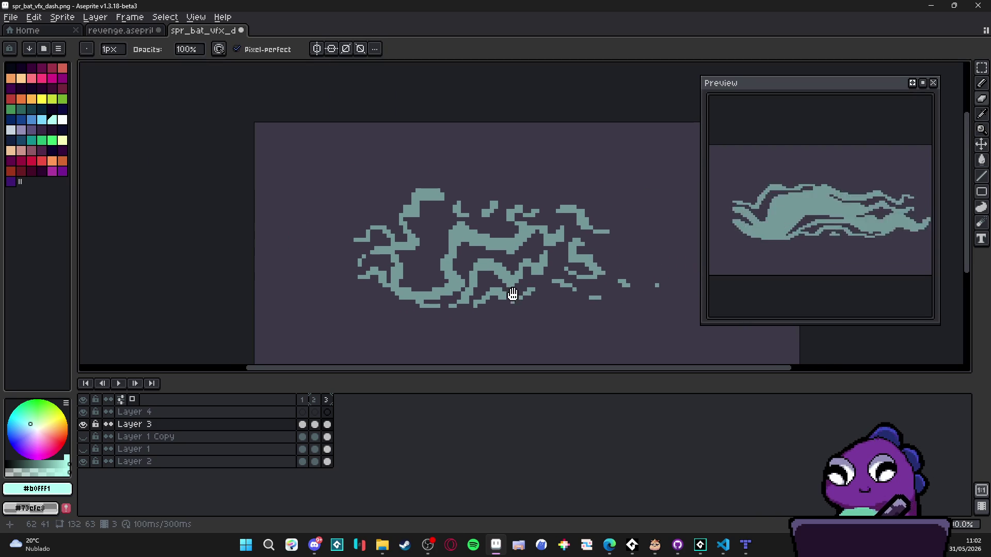
- Flip between frames 2 and 3 at higher zoom to compare the streaks
click(314, 400)
click(326, 400)
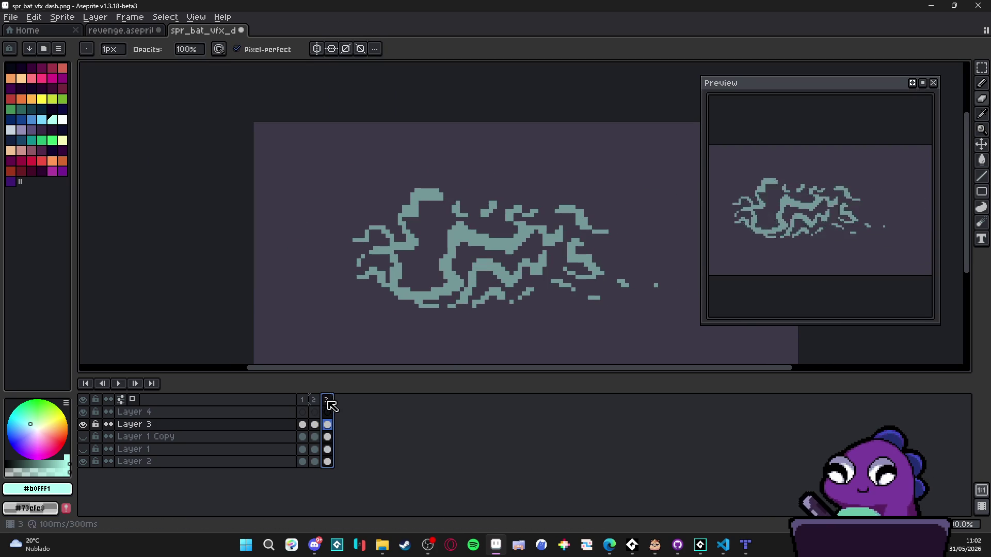
key(plus)
click(315, 403)
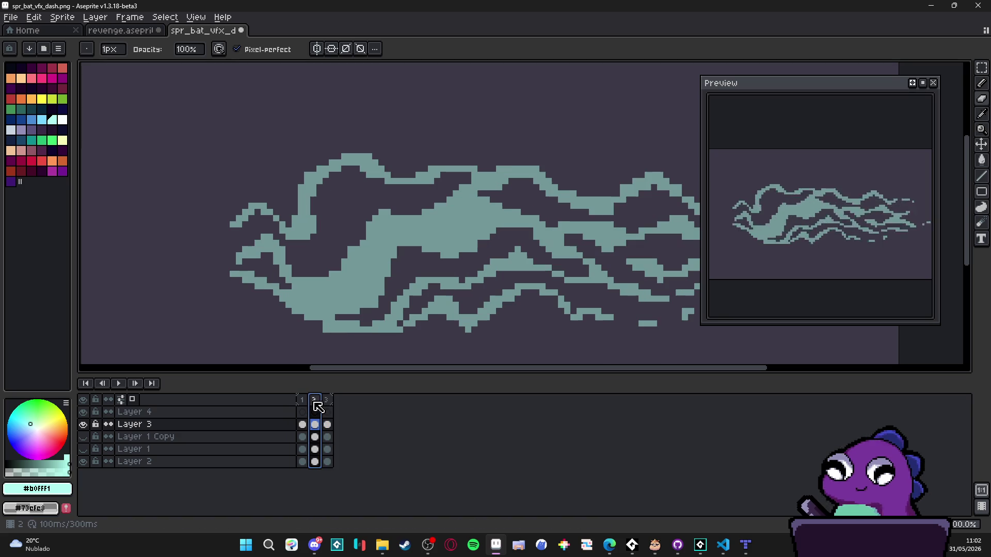
click(330, 403)
scroll(459, 297, down, 1)
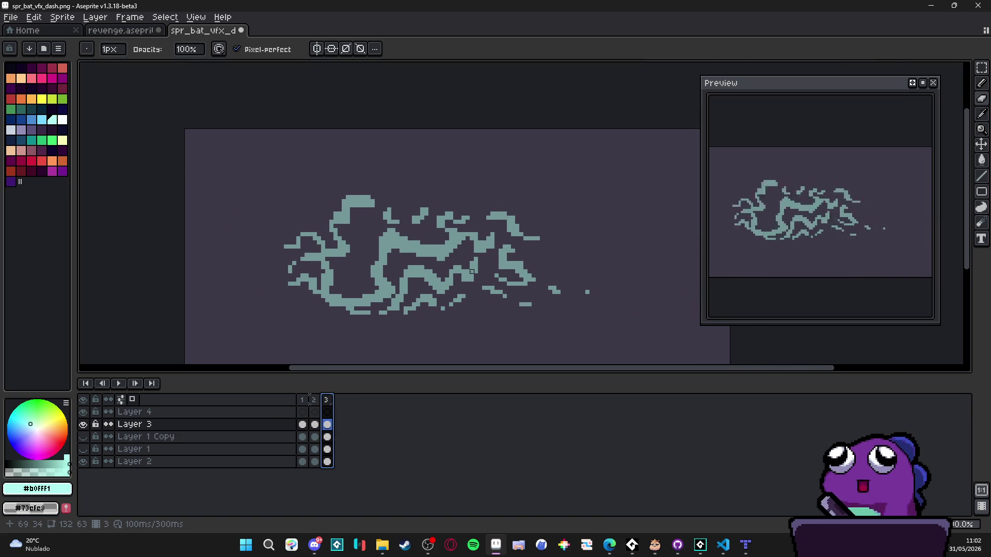
scroll(472, 271, down, 1)
scroll(465, 258, down, 1)
scroll(464, 258, up, 1)
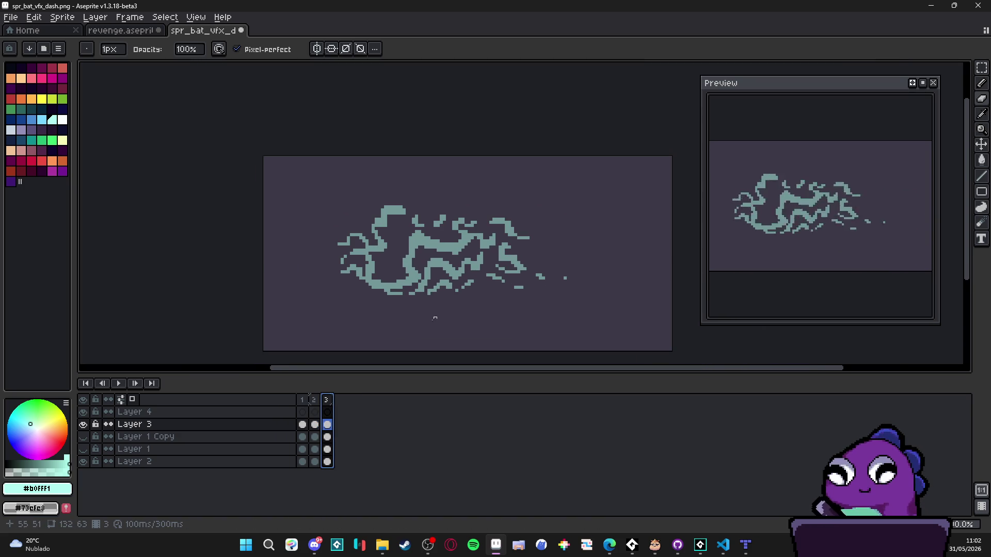
click(315, 400)
click(326, 406)
- Fill the gaps in frame 3's lower streak and curl with teal pixels
scroll(444, 257, up, 3)
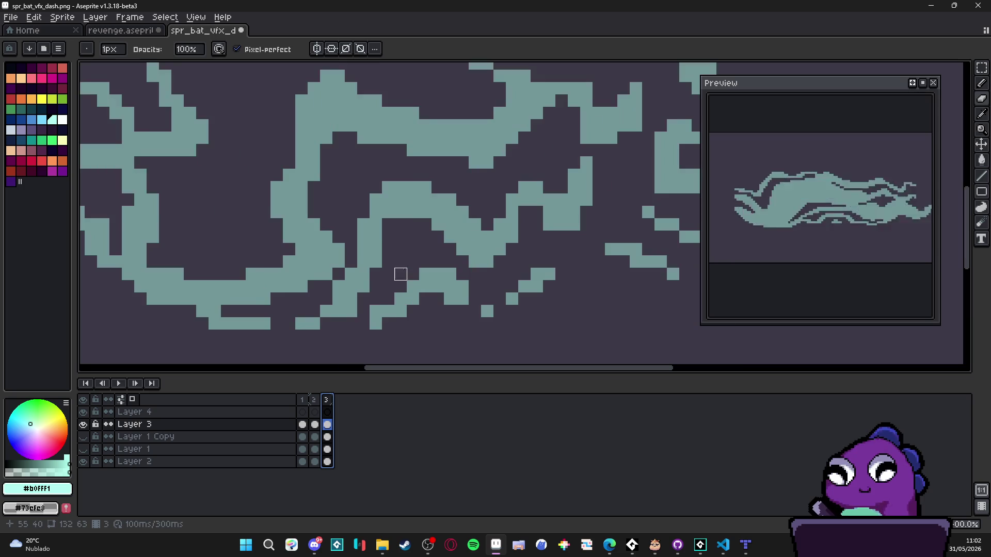
mouse_move(445, 256)
mouse_down()
mouse_move(408, 265)
mouse_move(425, 299)
mouse_move(401, 311)
mouse_move(400, 274)
mouse_up()
key(e)
key(b)
click(413, 324)
key(e)
key(b)
drag(401, 321, 394, 312)
key(e)
key(b)
click(376, 299)
key(e)
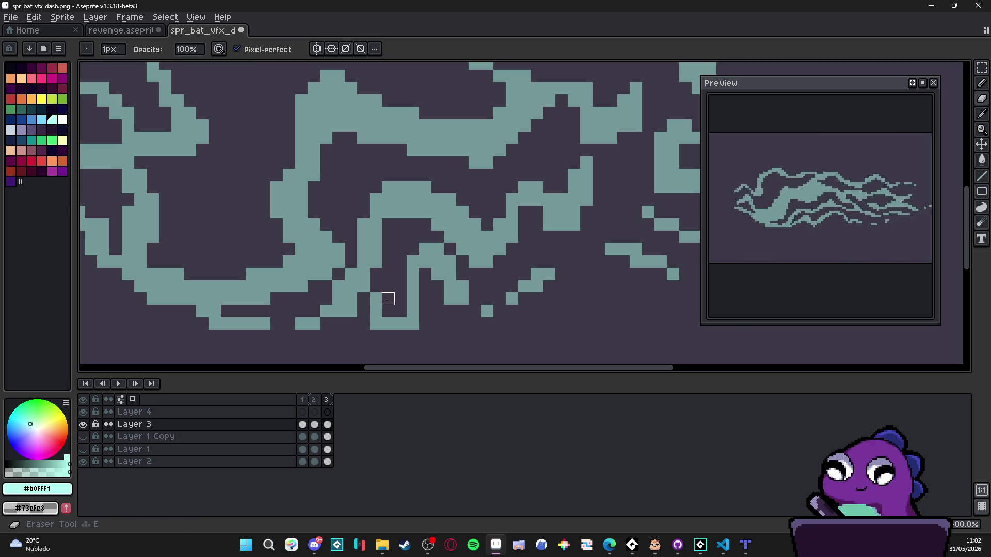
- Zoom out and step back through the timeline to frame 1
scroll(425, 311, down, 4)
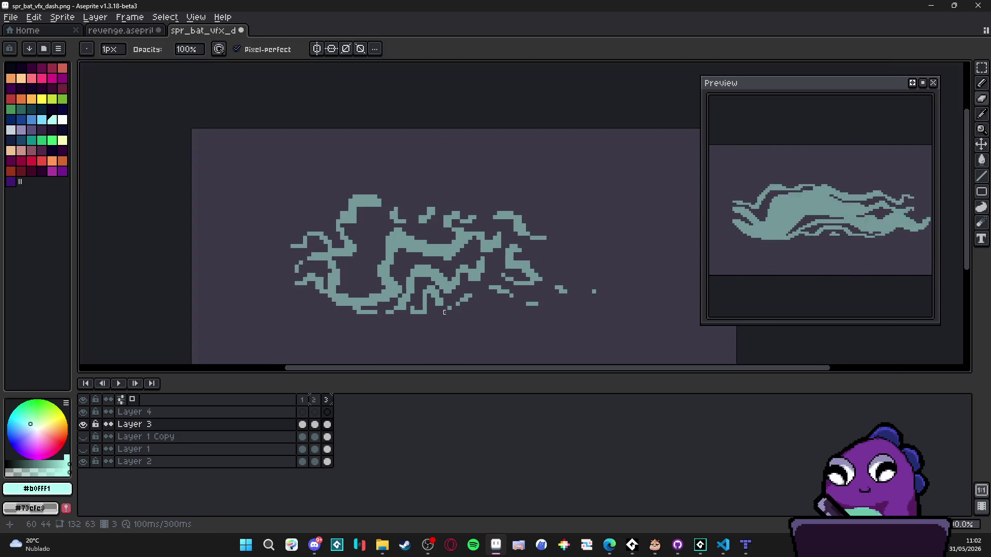
scroll(425, 312, down, 2)
click(309, 400)
click(315, 400)
click(327, 401)
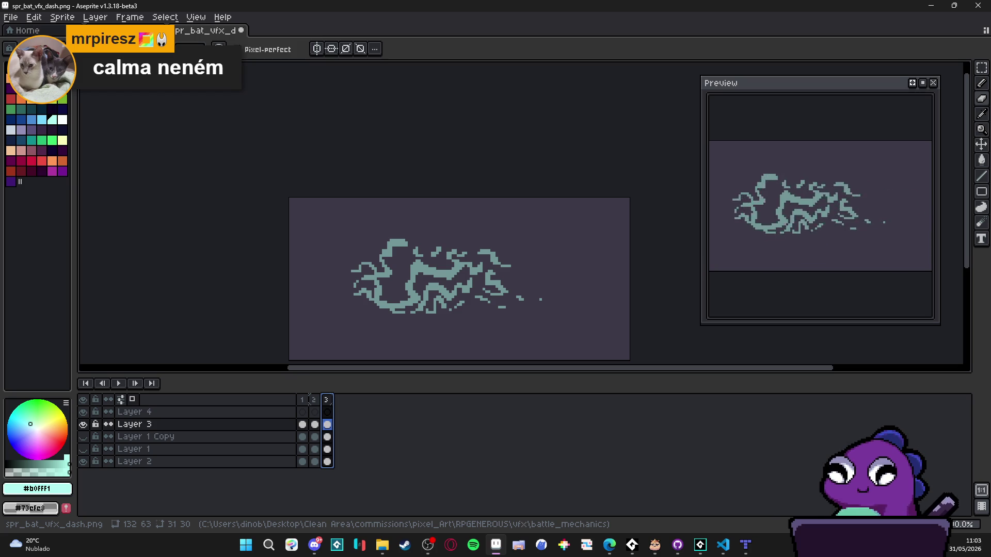
- Flip between frames 2 and 3 to compare the wind streak shapes
click(314, 400)
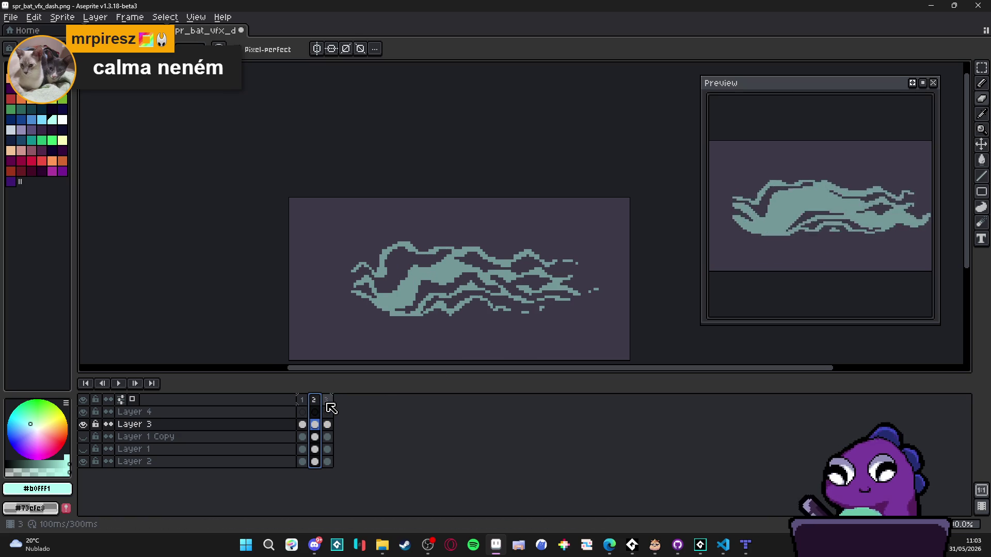
click(327, 402)
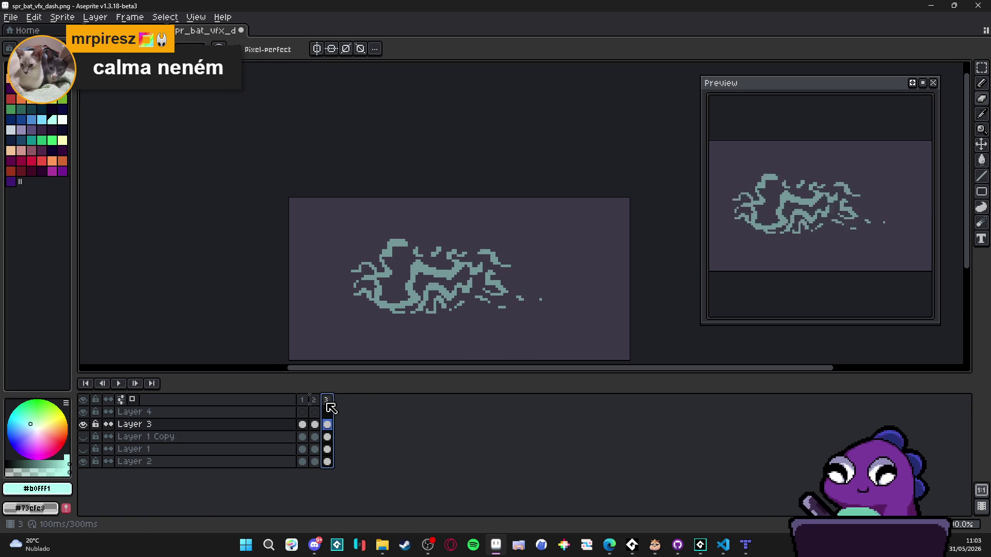
click(315, 401)
click(327, 401)
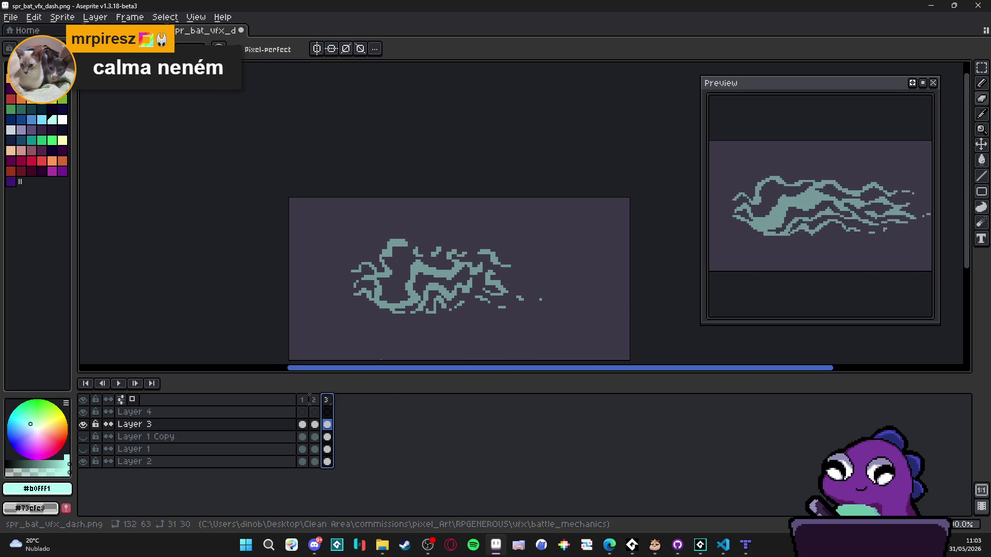
- Paint the small lower streak on frame 3, then add a fourth frame
scroll(463, 303, up, 3)
drag(463, 302, 473, 331)
key(e)
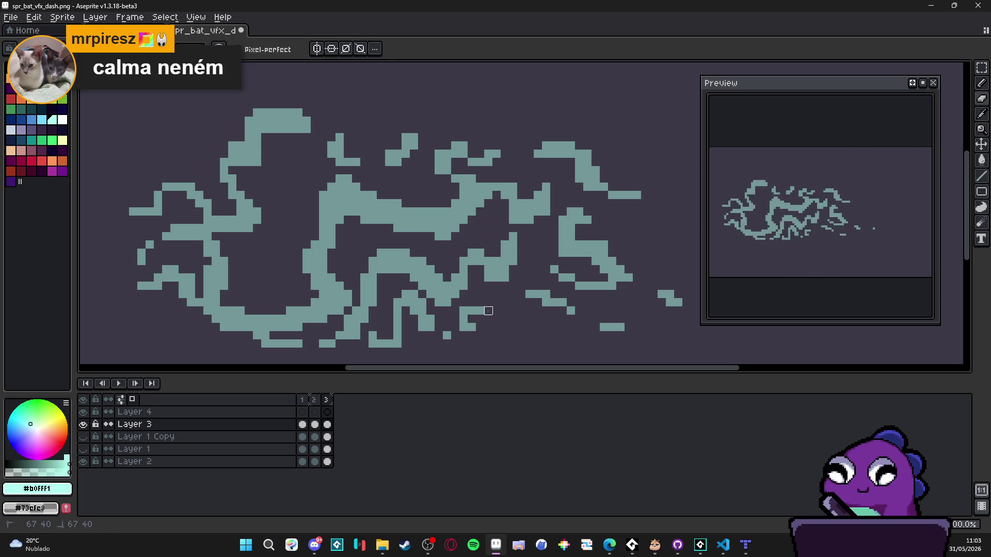
scroll(471, 319, down, 3)
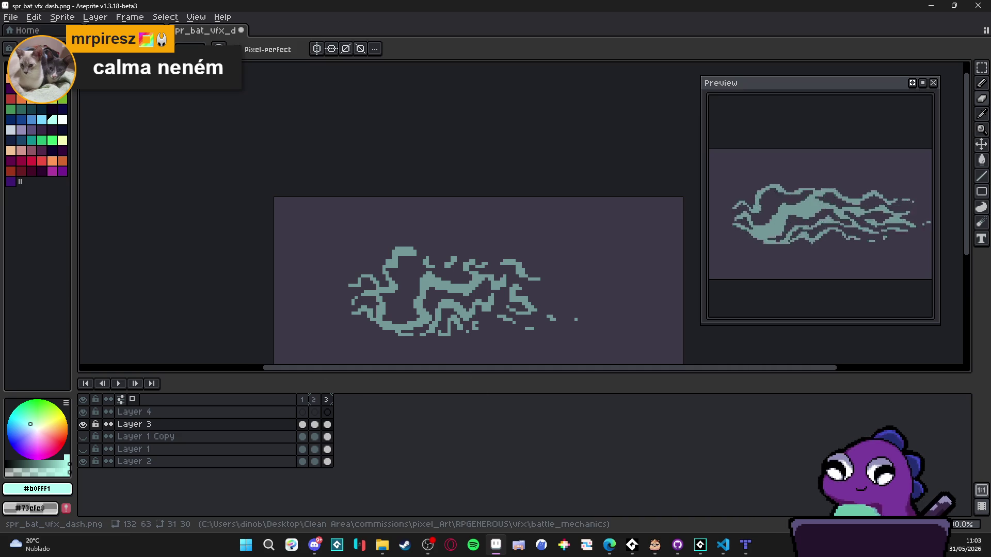
key(alt+n)
- With an enlarged eraser, erase a band across frame 4's upper swirl and top streaks
key(e)
scroll(349, 173, up, 3)
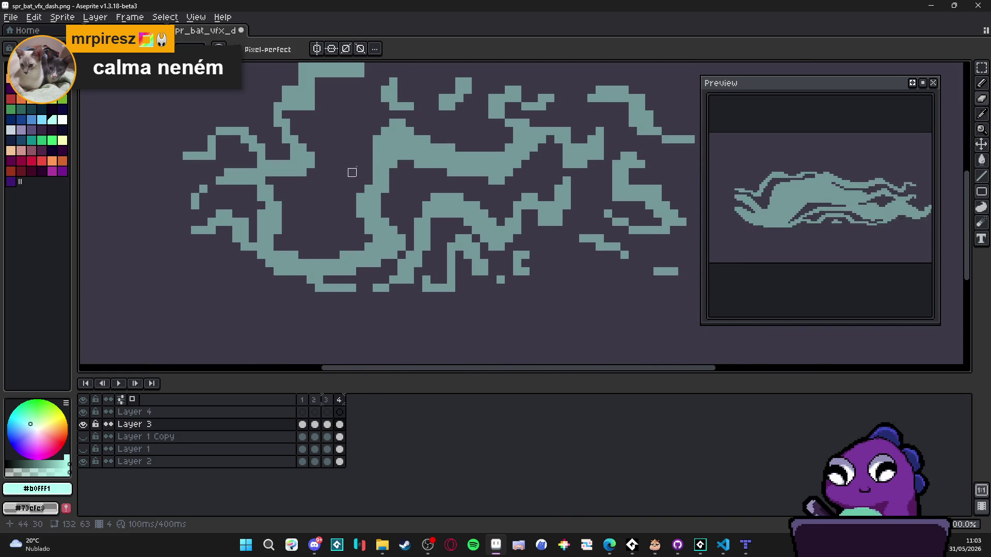
key(plus)
key(plus)
key(plus)
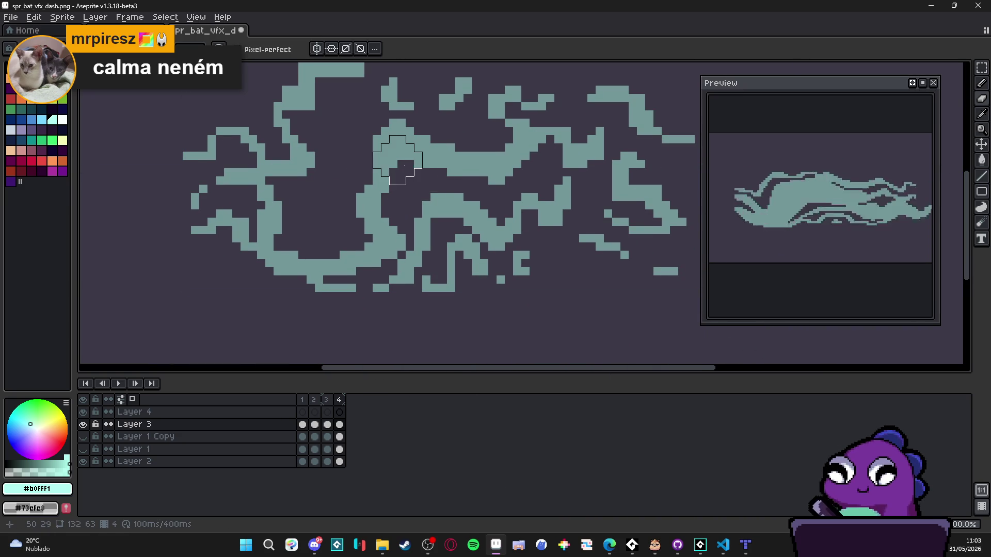
mouse_move(414, 160)
mouse_down()
mouse_move(482, 181)
mouse_move(547, 149)
mouse_move(559, 156)
mouse_up()
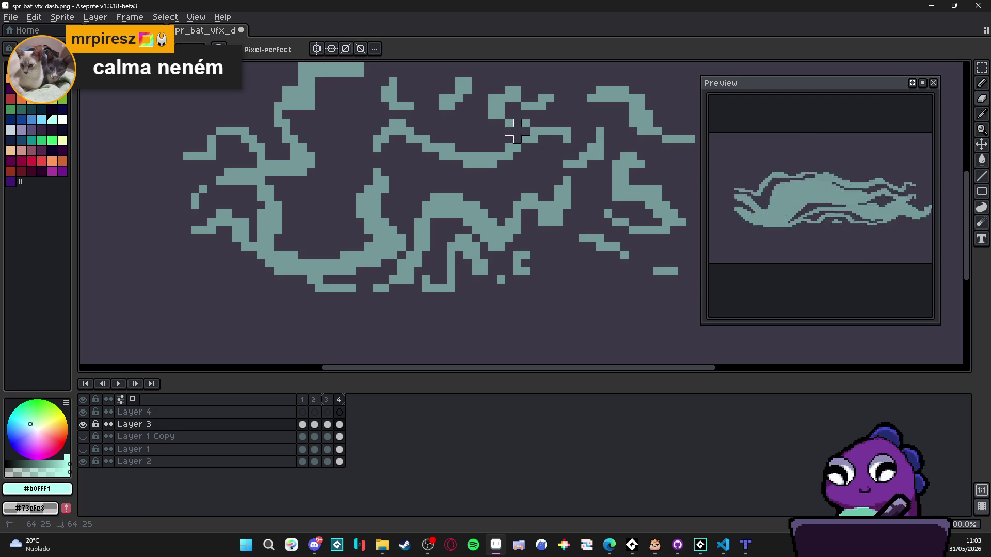
mouse_move(509, 114)
mouse_down()
mouse_move(564, 100)
mouse_move(616, 107)
mouse_move(663, 148)
mouse_move(649, 164)
mouse_move(675, 228)
mouse_move(599, 216)
mouse_move(626, 197)
mouse_move(633, 173)
mouse_move(570, 227)
mouse_move(681, 261)
mouse_up()
- Erase stray teal pixels along frame 4's dash strokes, middle and bottom strip
scroll(526, 270, right, 3)
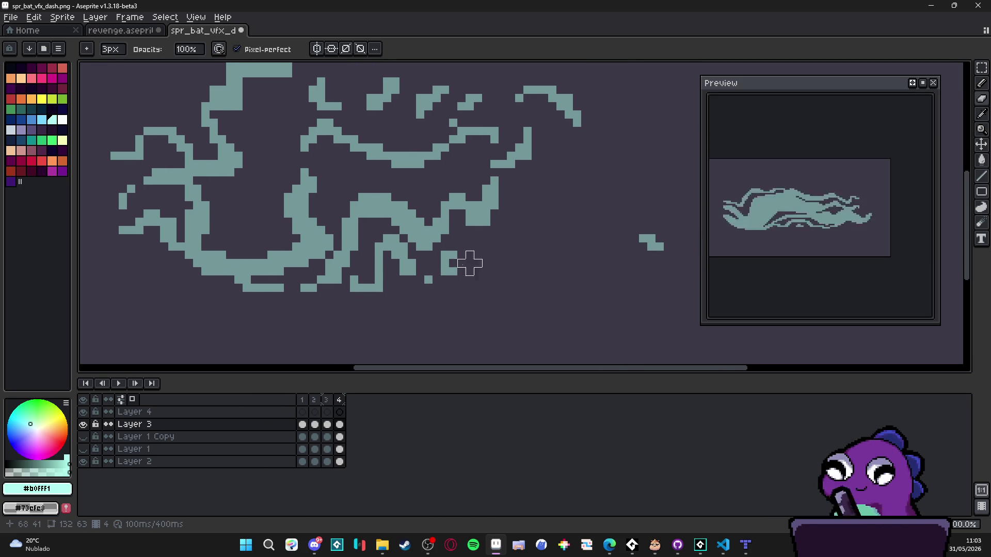
scroll(493, 263, up, 2)
mouse_move(526, 281)
mouse_down()
mouse_move(517, 247)
mouse_move(517, 284)
mouse_move(521, 195)
mouse_move(616, 210)
mouse_up()
mouse_move(343, 173)
mouse_down()
mouse_move(365, 194)
mouse_move(316, 239)
mouse_move(256, 221)
mouse_move(256, 209)
mouse_up()
drag(257, 210, 354, 278)
drag(371, 175, 343, 162)
mouse_move(331, 65)
mouse_down()
mouse_move(376, 126)
mouse_move(426, 93)
mouse_move(471, 119)
mouse_move(487, 110)
mouse_up()
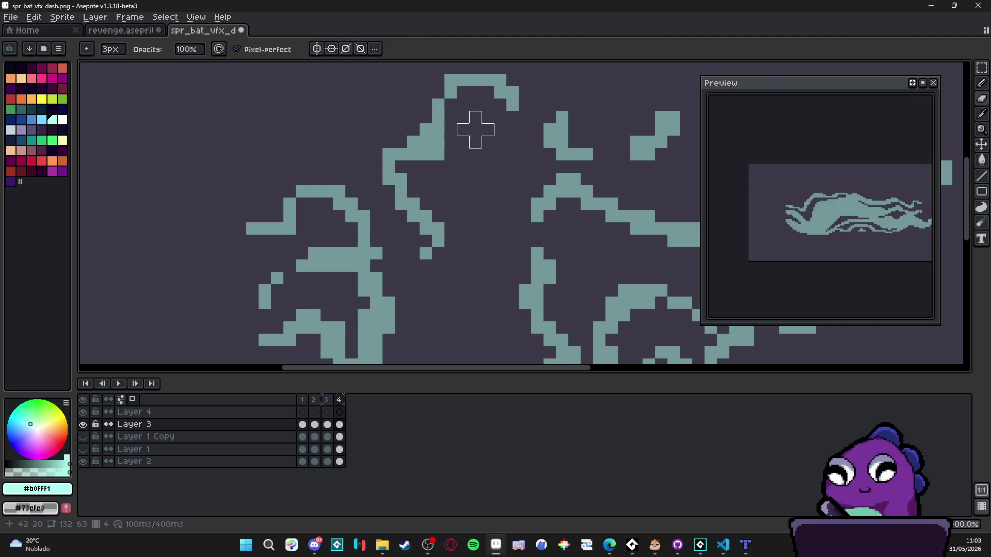
drag(364, 277, 410, 185)
mouse_move(360, 272)
mouse_down()
mouse_move(365, 258)
mouse_move(429, 259)
mouse_move(464, 281)
mouse_move(509, 284)
mouse_move(482, 287)
mouse_up()
scroll(425, 313, down, 5)
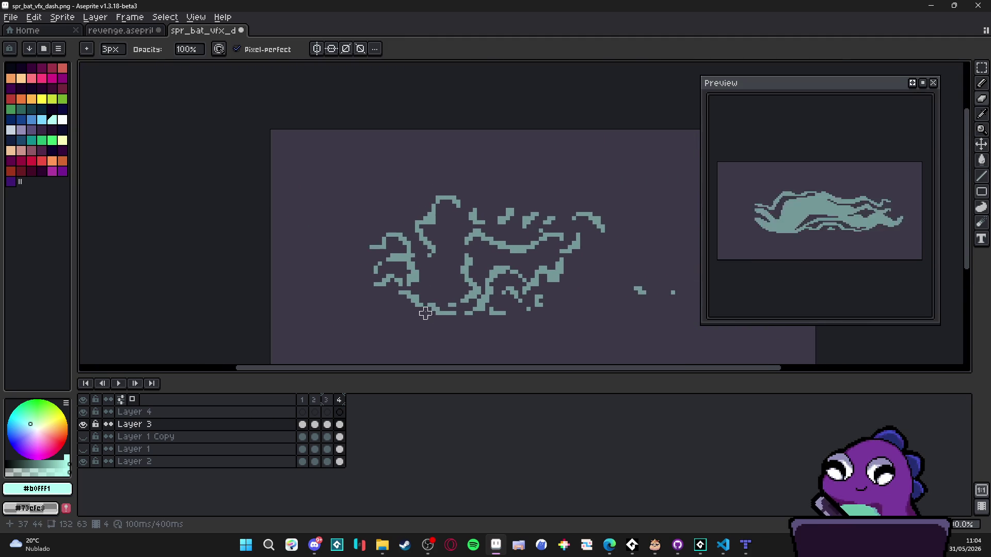
scroll(429, 310, up, 2)
scroll(488, 254, up, 1)
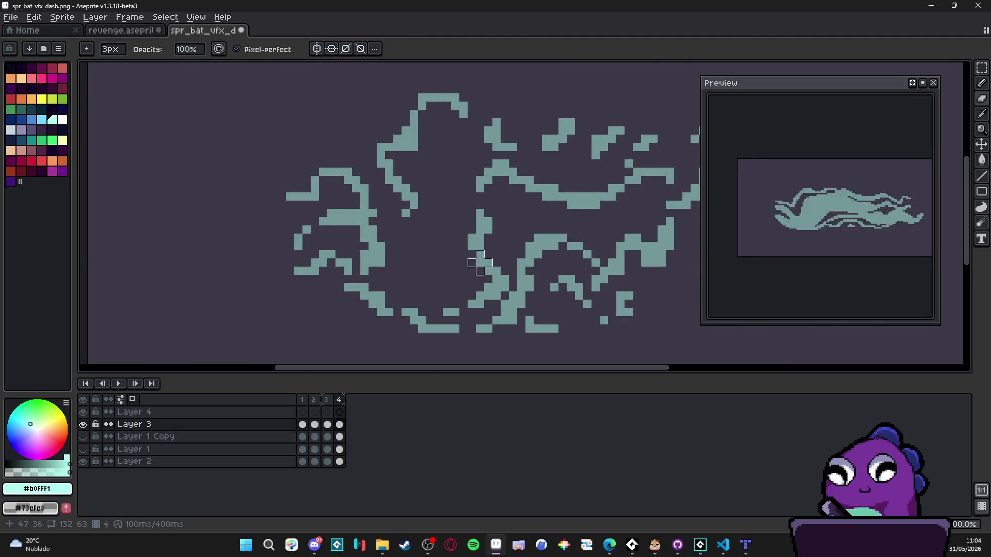
scroll(480, 263, down, 3)
- Squeeze frame 4's dash narrower to 69 px wide and commit it
click(339, 402)
key(ctrl+t)
drag(593, 248, 589, 258)
click(579, 314)
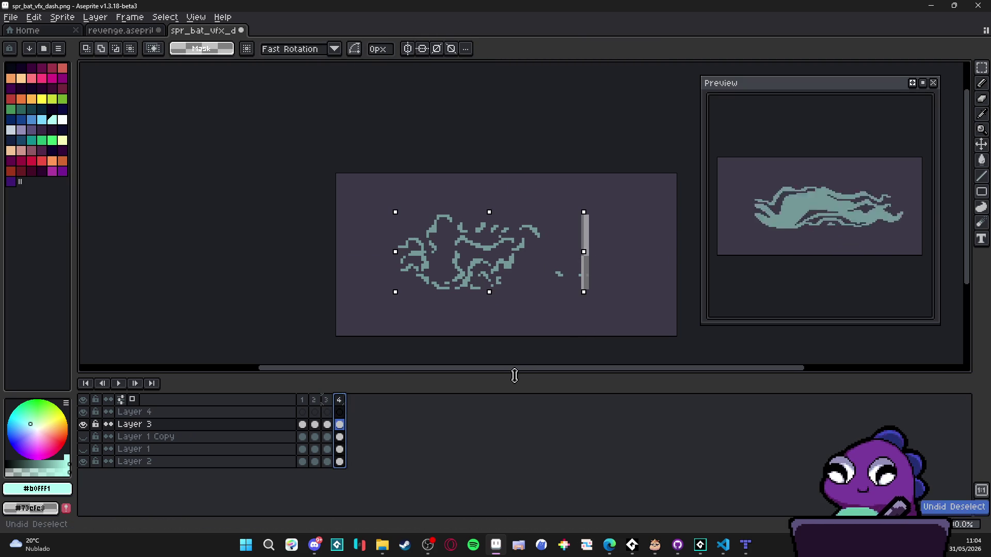
key(ctrl+z)
scroll(557, 285, up, 1)
key(v)
scroll(522, 267, down, 1)
key(ctrl+a)
drag(579, 252, 576, 253)
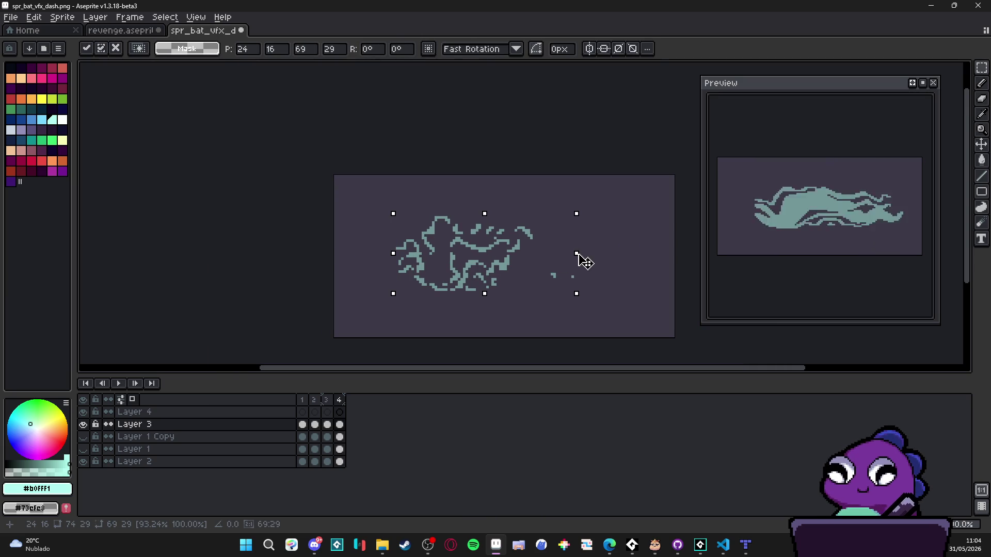
key(ctrl+d)
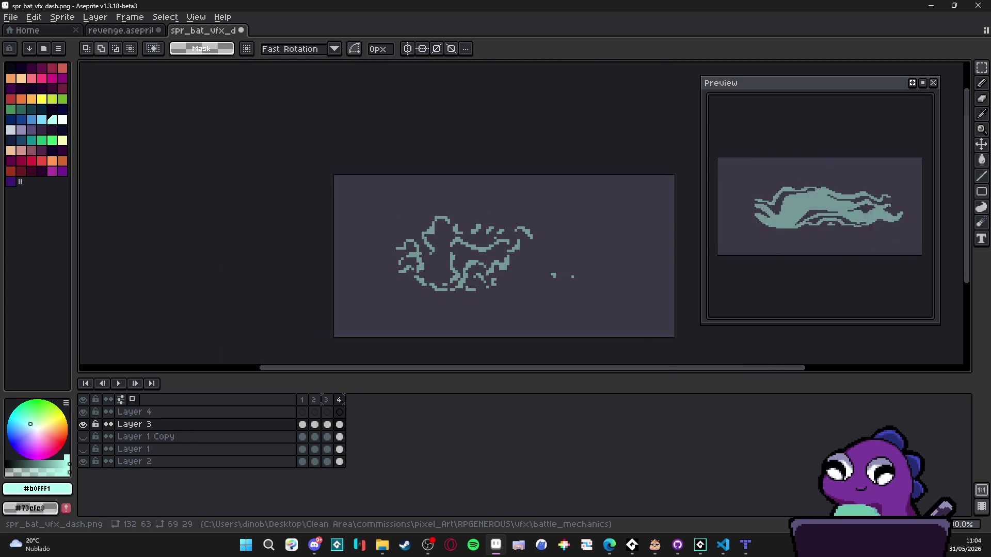
- Add a fifth frame and switch back to the brush
key(alt+n)
key(b)
scroll(419, 224, up, 4)
scroll(468, 248, down, 3)
scroll(468, 247, up, 2)
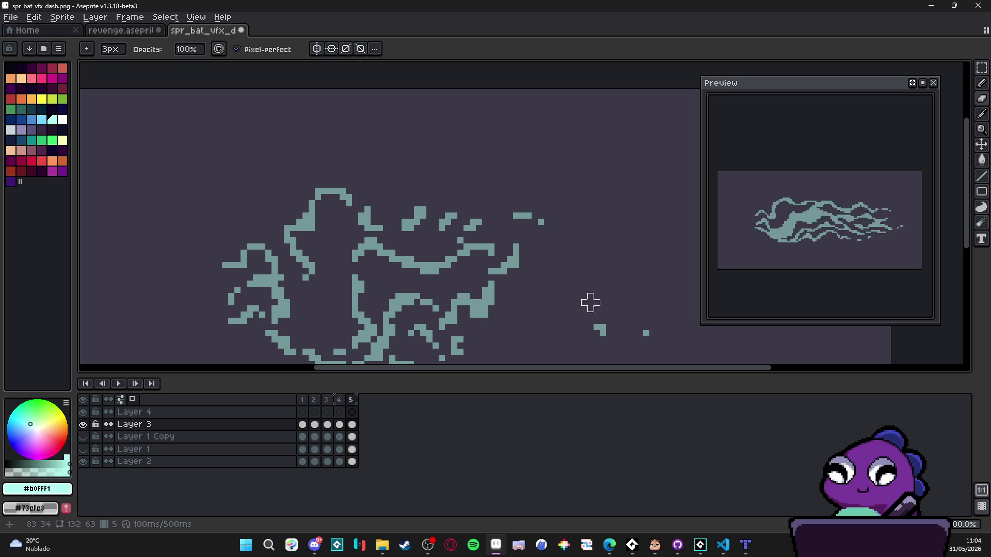
- Erase stray bits, a small vertical segment and lower-left strokes from frame 5's dash
mouse_move(541, 222)
mouse_down()
mouse_move(511, 253)
mouse_move(436, 268)
mouse_move(372, 250)
mouse_move(423, 228)
mouse_move(413, 228)
mouse_move(500, 221)
mouse_move(465, 227)
mouse_move(442, 248)
mouse_move(384, 255)
mouse_move(359, 247)
mouse_move(356, 279)
mouse_move(334, 230)
mouse_move(327, 274)
mouse_move(354, 280)
mouse_move(417, 272)
mouse_move(453, 294)
mouse_move(500, 257)
mouse_move(377, 332)
mouse_move(285, 313)
mouse_move(274, 163)
mouse_move(243, 129)
mouse_move(267, 98)
mouse_up()
scroll(464, 269, up, 1)
click(343, 127)
click(479, 165)
mouse_move(239, 310)
mouse_down()
mouse_move(248, 283)
mouse_move(211, 257)
mouse_move(210, 230)
mouse_up()
scroll(211, 231, down, 2)
- Squeeze frame 5's dash narrower to 45 px wide and commit
key(m)
key(ctrl+a)
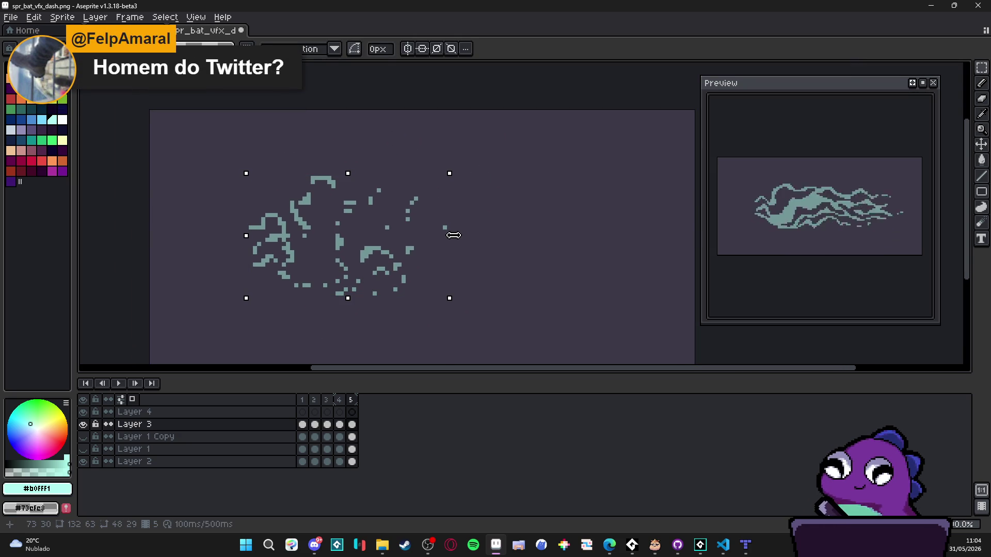
drag(453, 235, 439, 238)
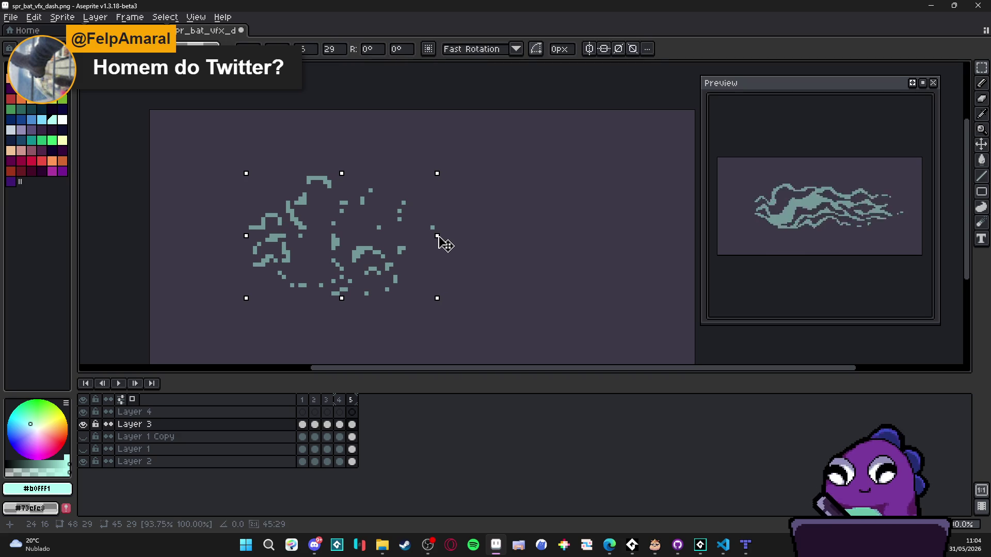
key(Return)
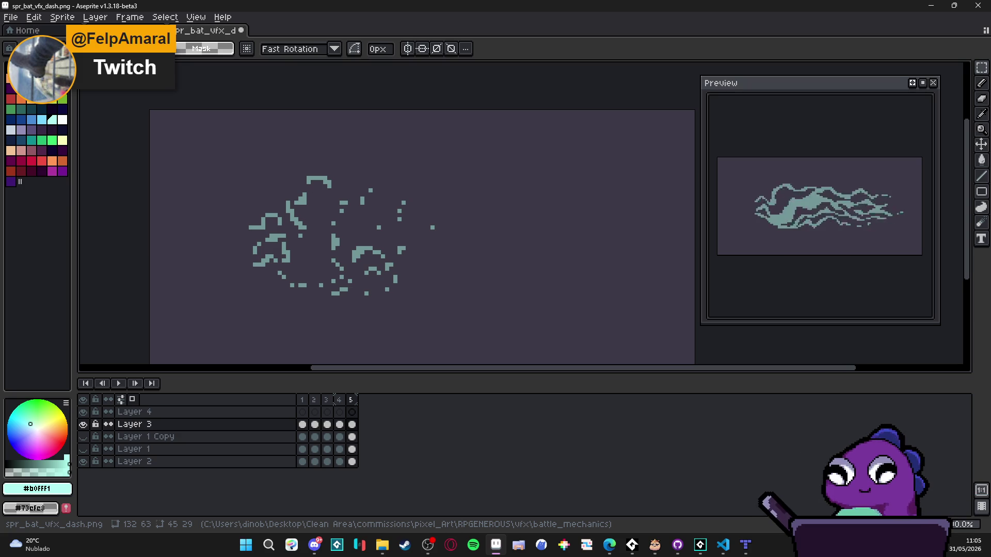
- Nudge the streak slightly and add a sixth frame
drag(449, 265, 483, 269)
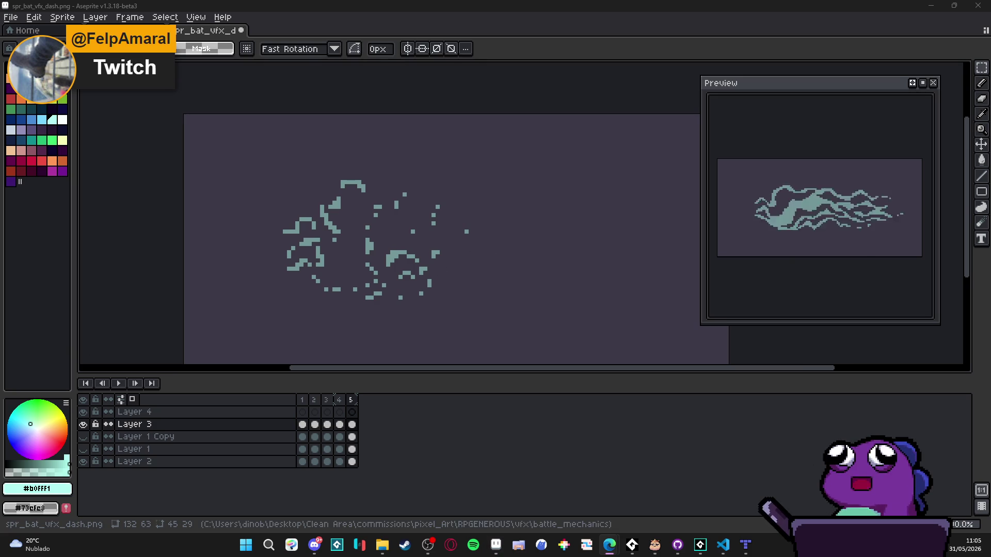
key(alt+Tab)
key(alt+n)
- Paste the dash into frame 6 and narrow it to 42 px
key(ctrl+v)
drag(466, 239, 459, 241)
key(Return)
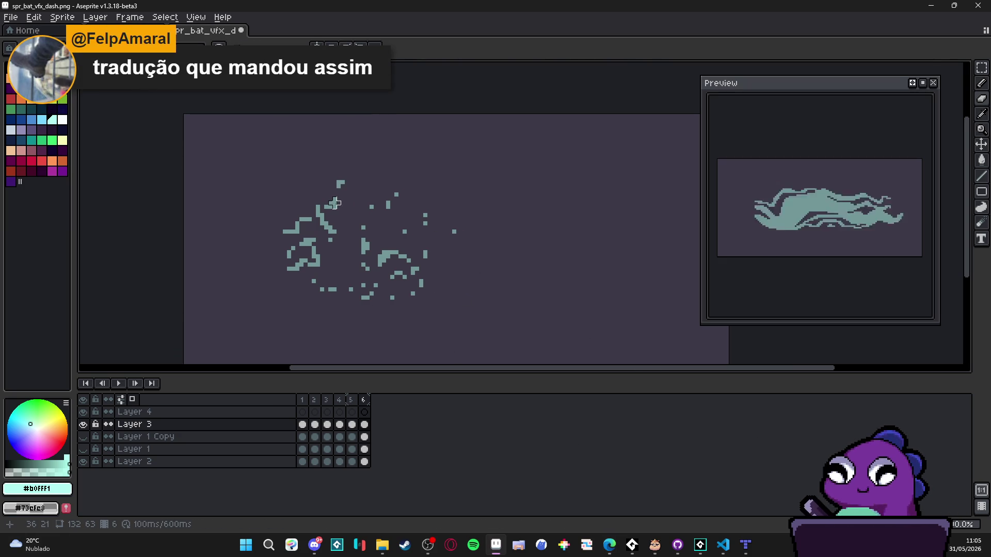
- Enlarge the eraser and erase big chunks from frame 6's strokes
scroll(329, 212, up, 1)
mouse_move(330, 212)
mouse_down()
mouse_move(337, 199)
mouse_move(333, 242)
mouse_move(289, 266)
mouse_move(297, 286)
mouse_move(286, 297)
mouse_up()
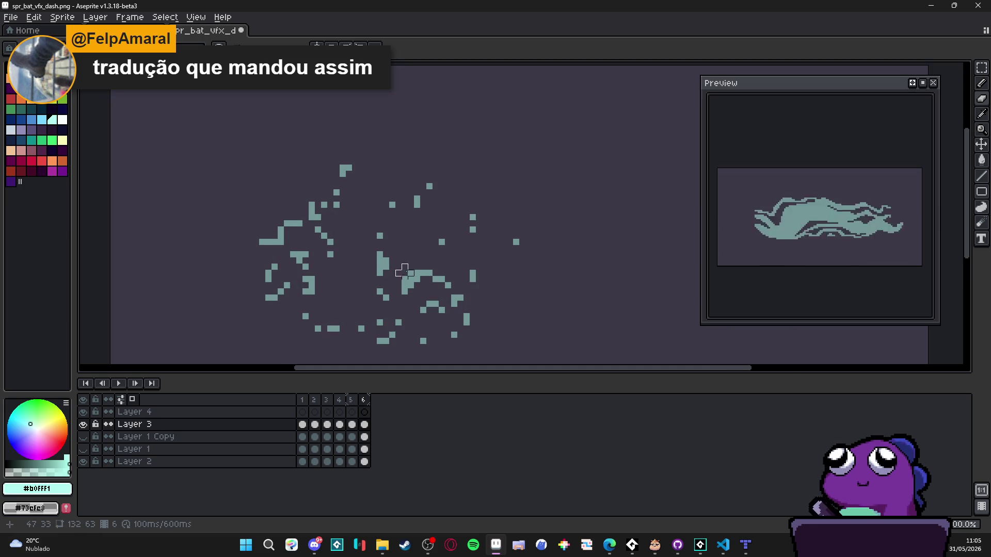
key(plus)
key(plus)
key(plus)
key(plus)
key(plus)
mouse_move(482, 258)
mouse_down()
mouse_move(416, 188)
mouse_move(478, 310)
mouse_move(427, 321)
mouse_up()
mouse_move(429, 236)
mouse_down()
mouse_move(405, 199)
mouse_move(423, 282)
mouse_move(367, 310)
mouse_up()
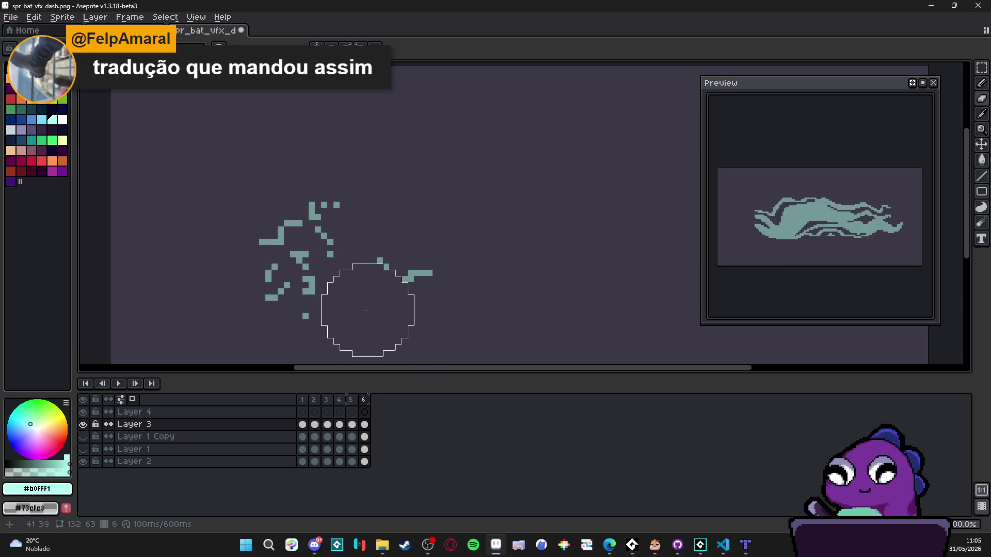
scroll(436, 284, down, 4)
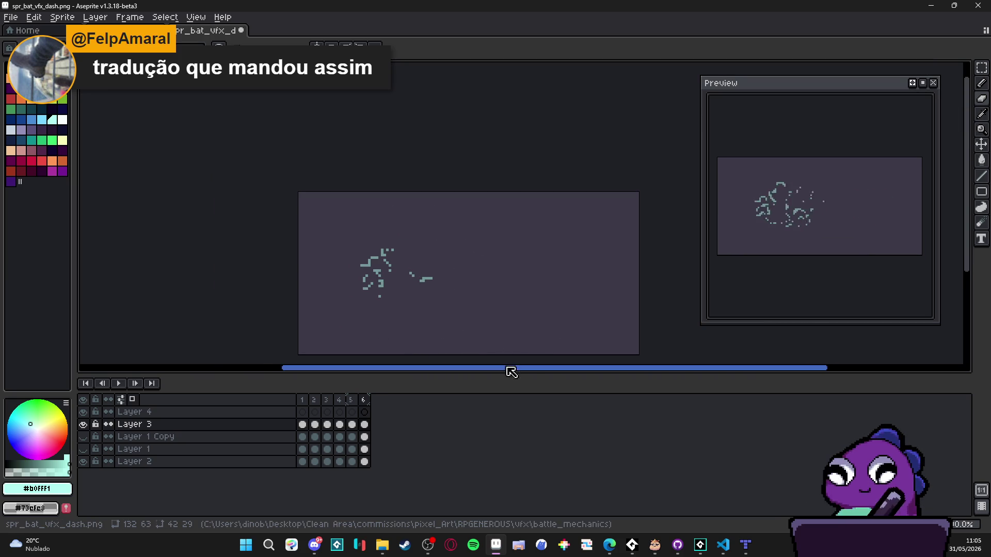
- Add a seventh frame and erase everything on it
key(alt+n)
mouse_move(467, 307)
mouse_down()
mouse_move(427, 284)
mouse_move(354, 265)
mouse_up()
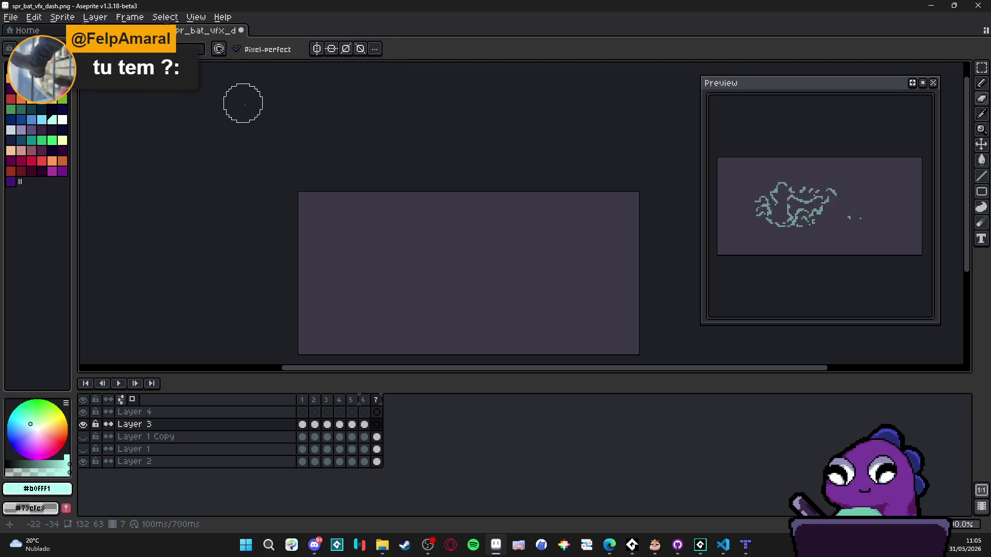
click(139, 17)
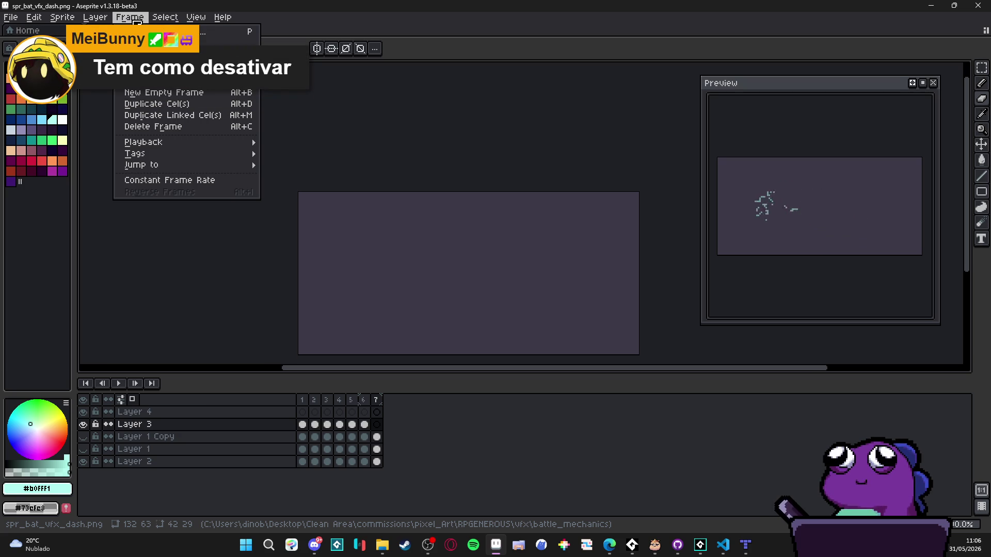
- Set Frame Properties duration to 60 ms for frames 1–7
mouse_move(204, 21)
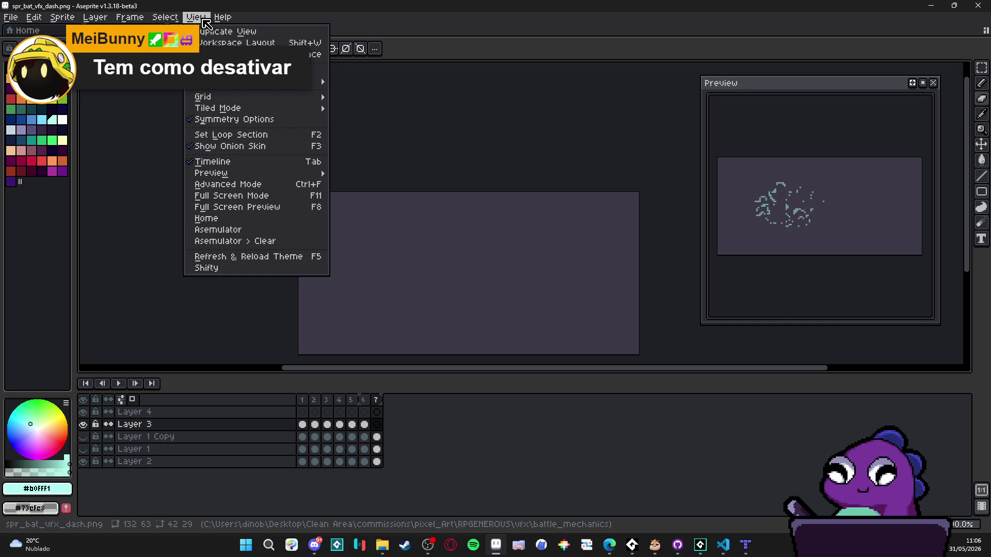
mouse_move(130, 17)
click(146, 181)
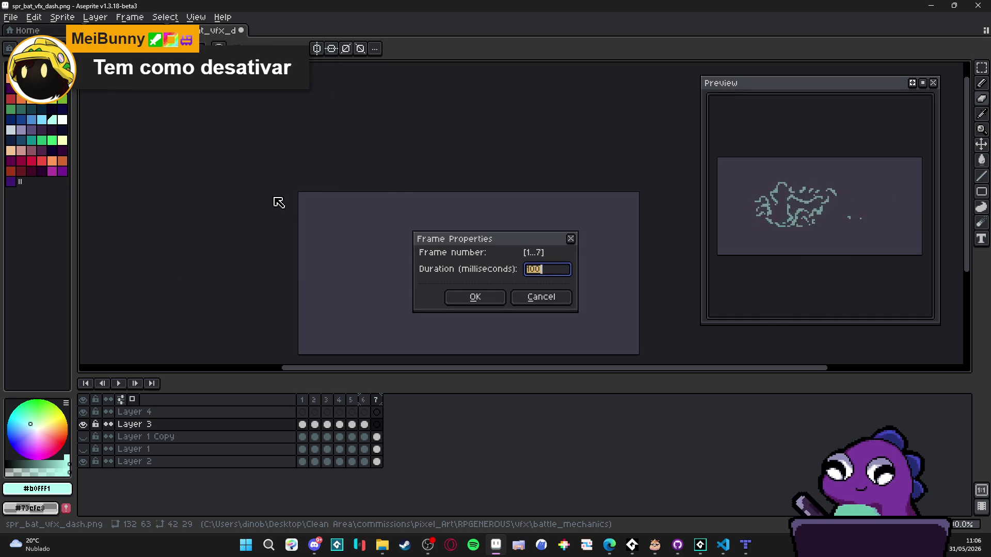
key(Return)
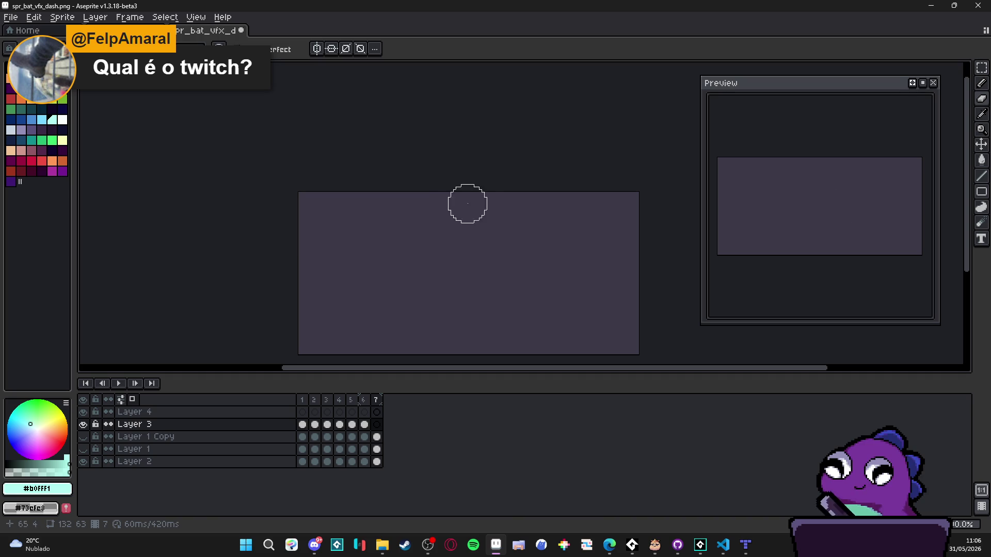
- Toggle Layer 3's visibility repeatedly to compare, then switch to the browser
click(83, 424)
click(84, 425)
click(84, 424)
click(84, 425)
click(83, 424)
click(84, 424)
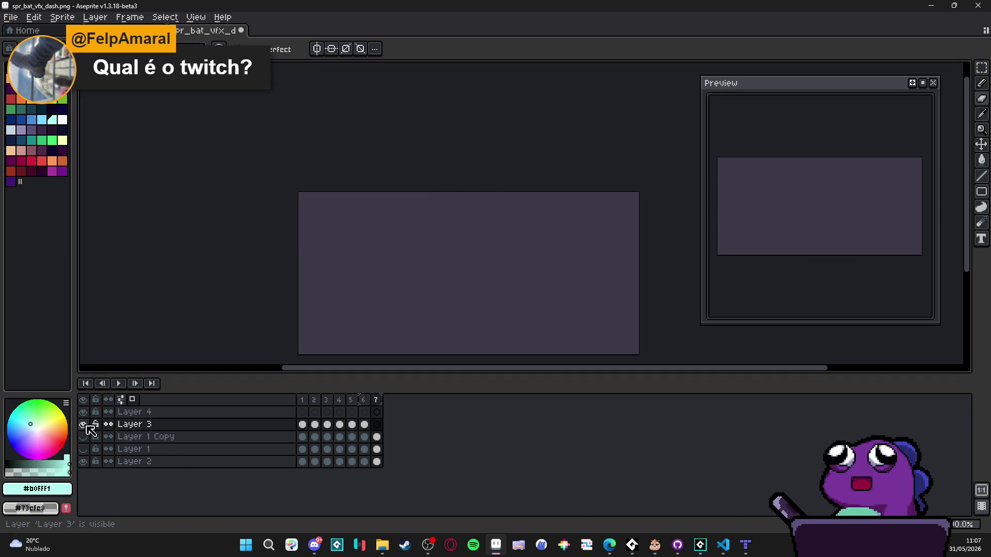
key(alt+Tab)
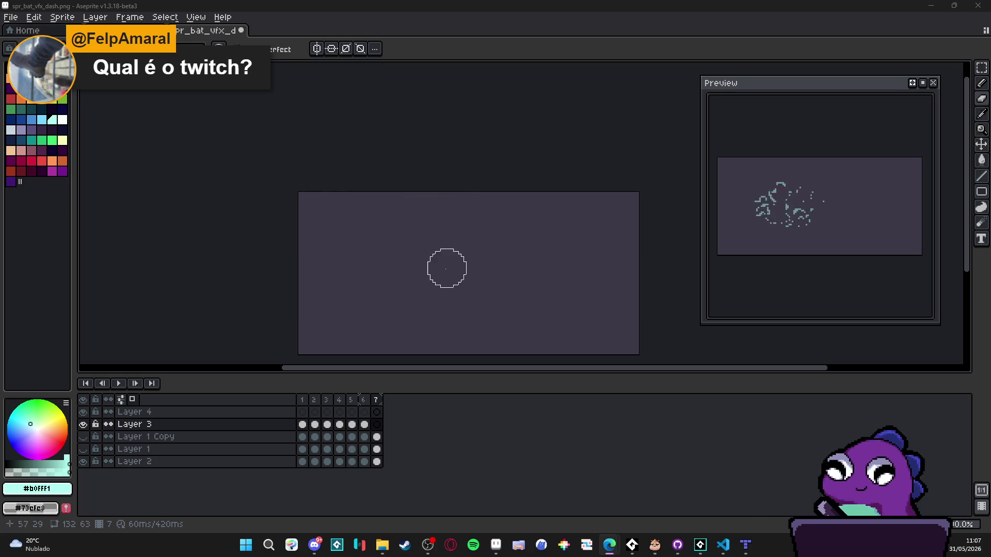
- Go back to frame 1 and load the AAP-Splendor128 palette preset
drag(444, 268, 445, 243)
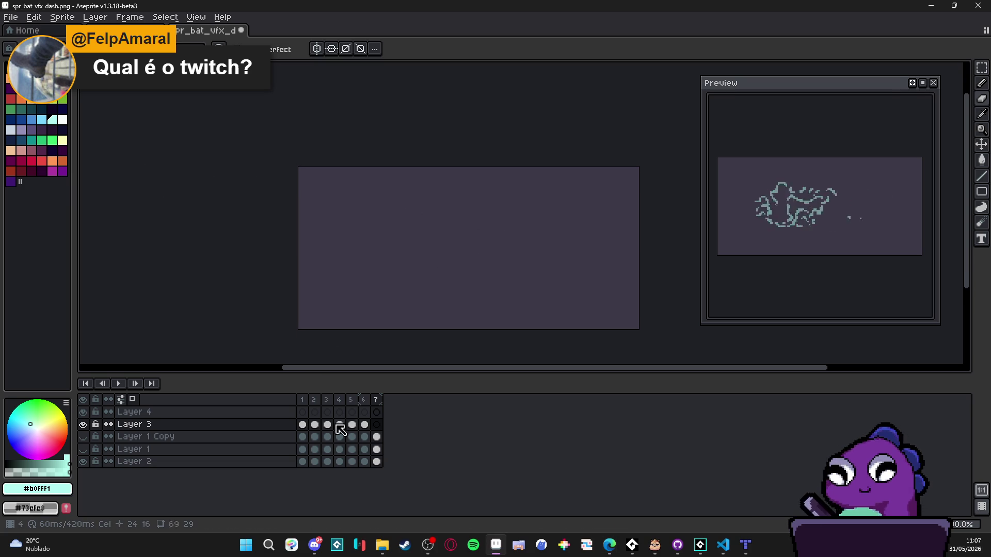
click(307, 424)
scroll(435, 259, up, 1)
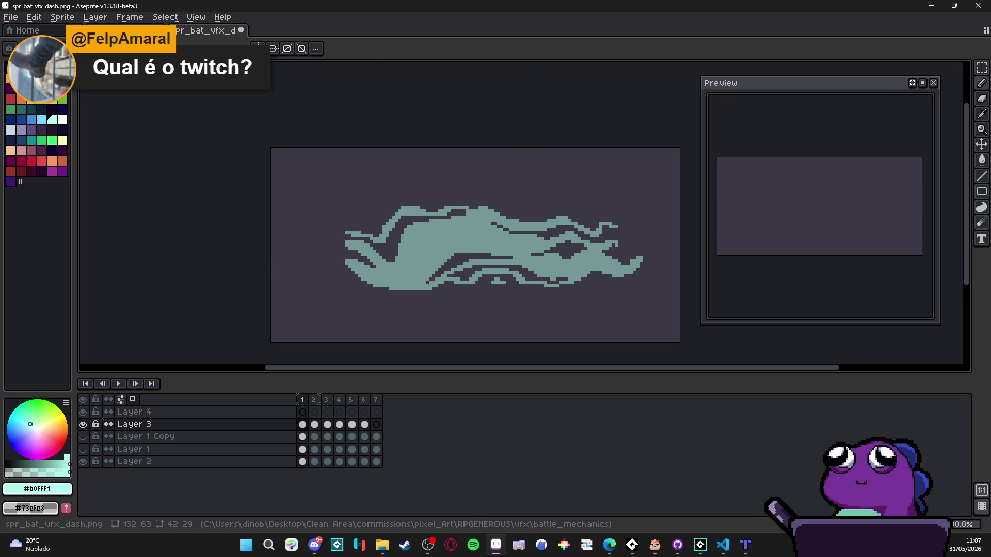
click(23, 49)
click(255, 189)
key(Escape)
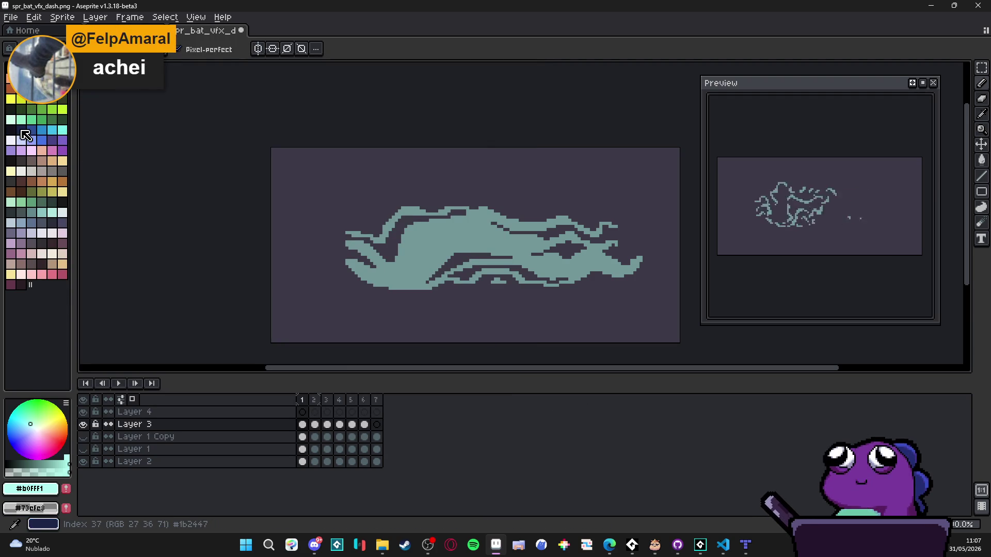
- Set the drawing colour to light teal #73cfc8 and hide Layers 2 and 4
click(62, 130)
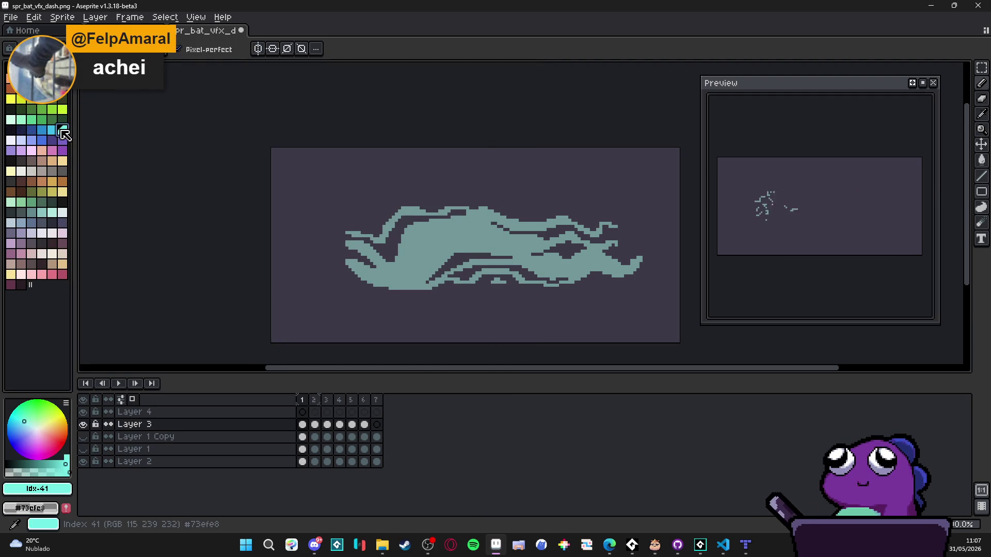
click(18, 473)
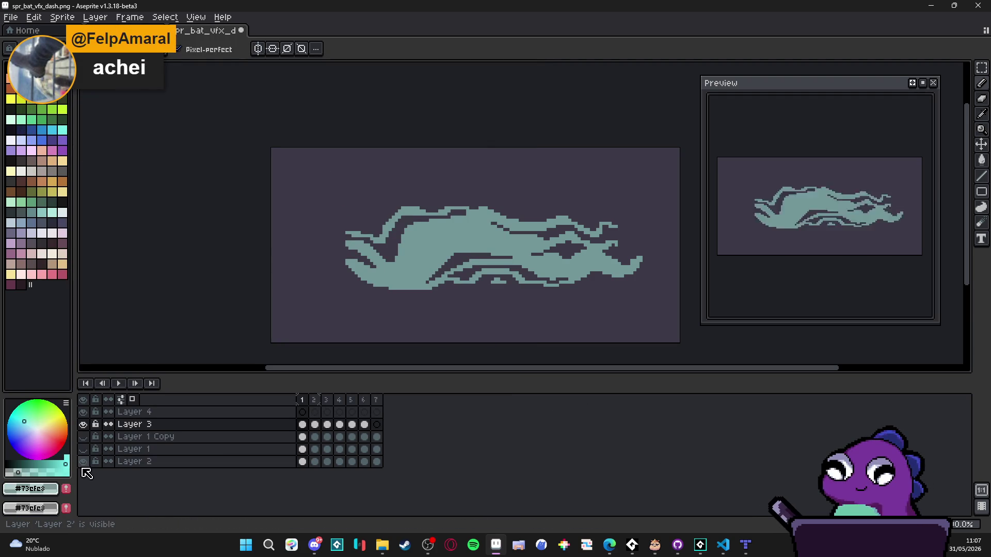
click(83, 462)
click(83, 412)
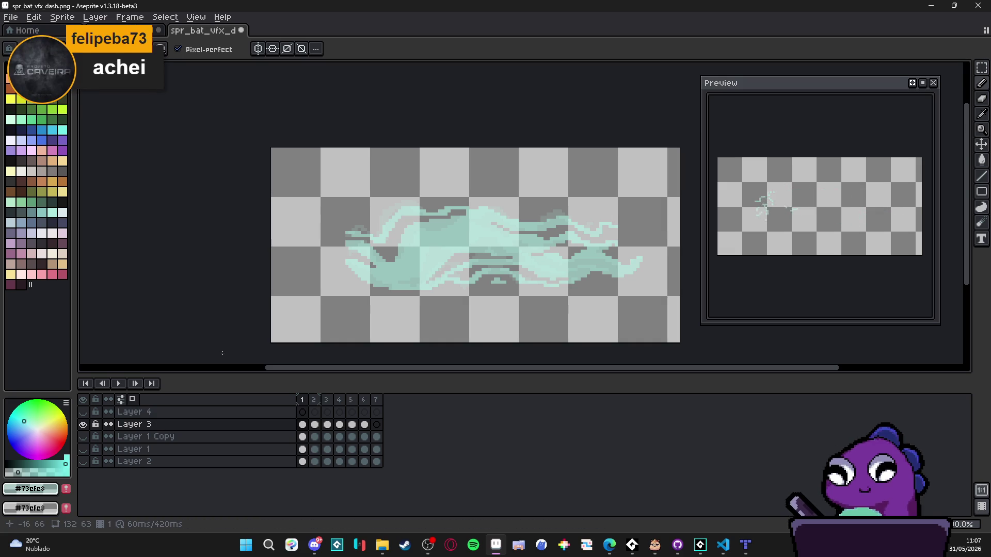
- Select the whole canvas and apply the Outline effect to the dash
key(ctrl+a)
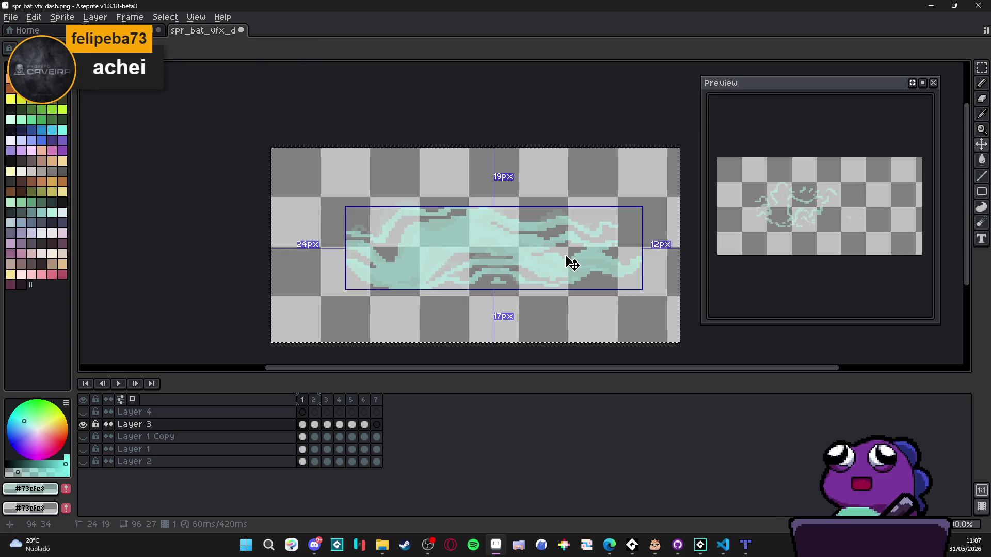
key(shift+o)
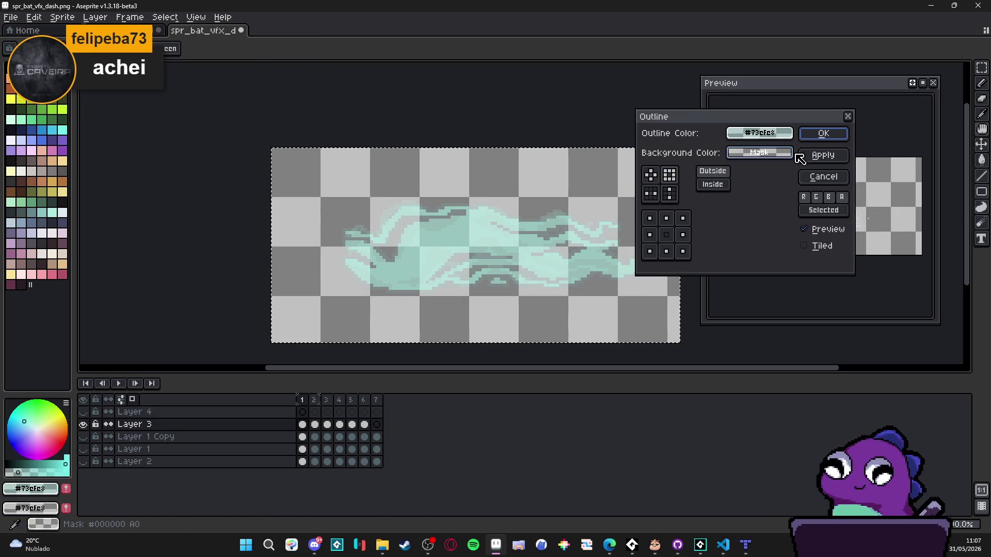
click(821, 135)
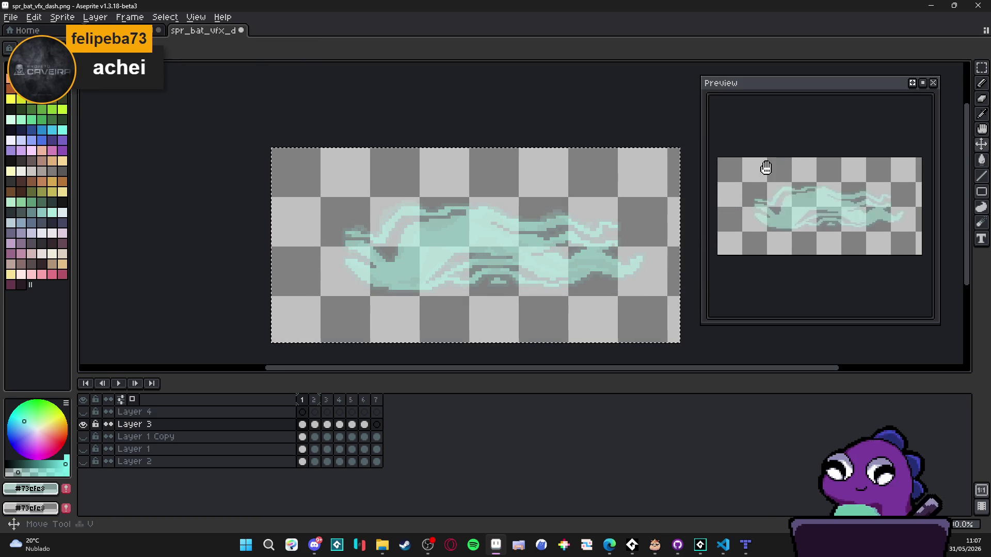
- Show Layers 1, 2, 3 and Layer 1 Copy again, comparing along the way, then deselect
click(83, 462)
click(83, 449)
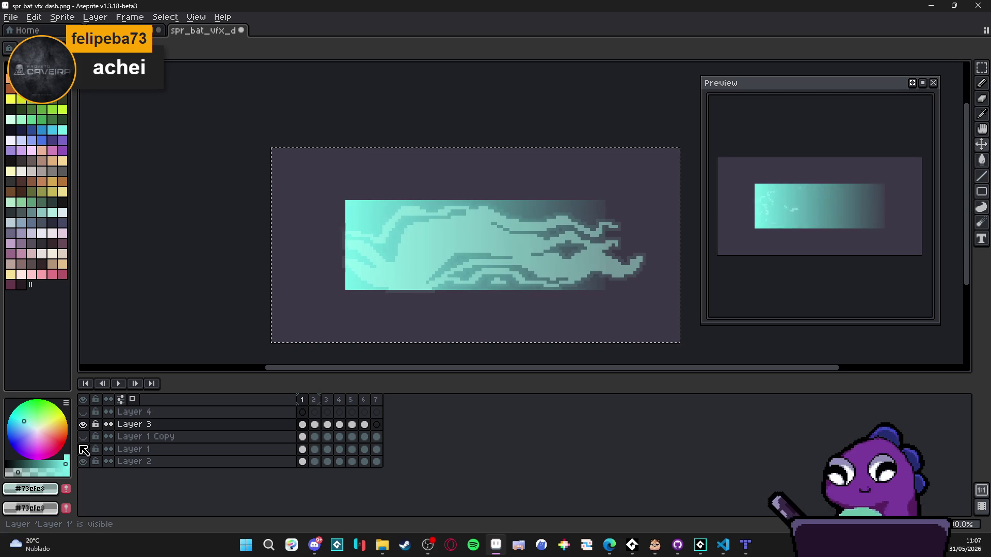
click(84, 449)
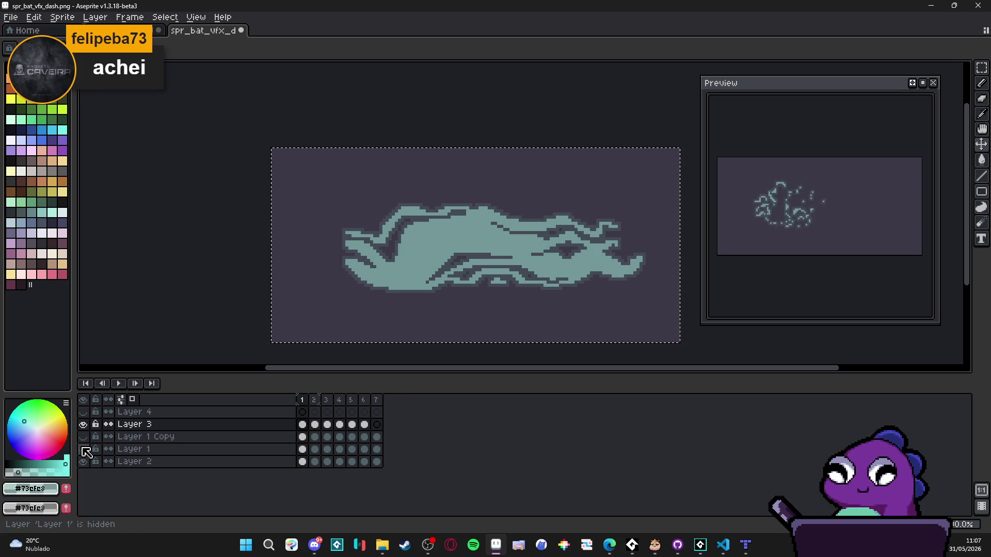
click(83, 449)
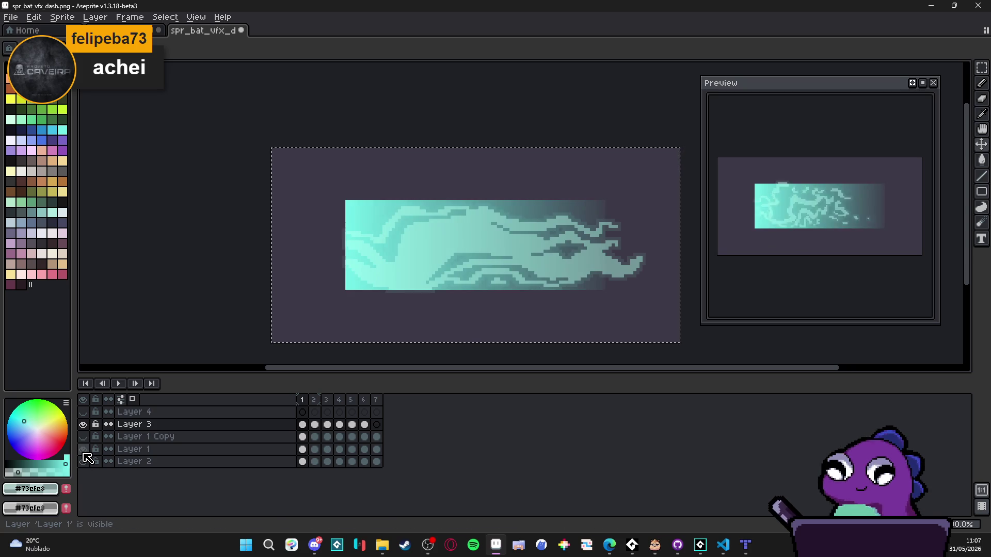
click(83, 461)
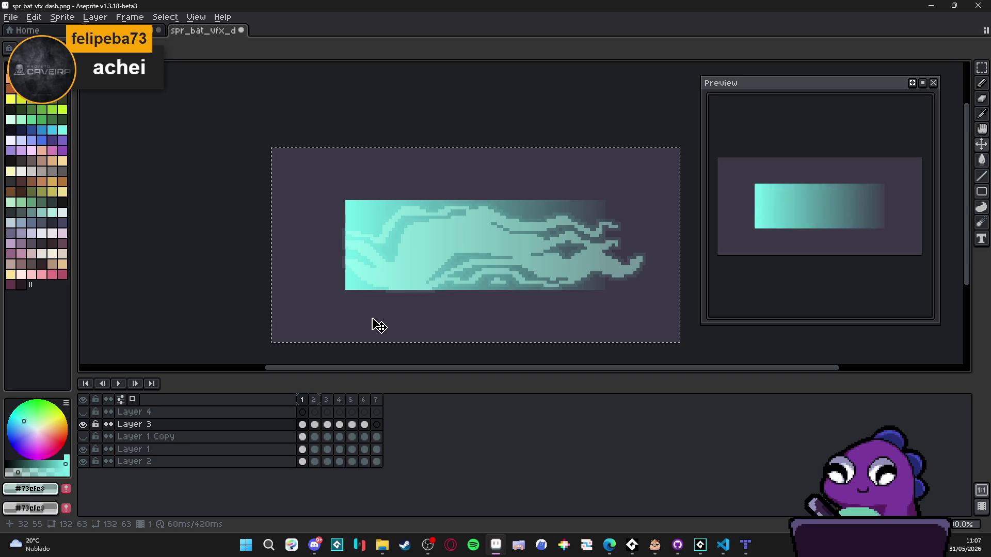
click(83, 425)
click(83, 424)
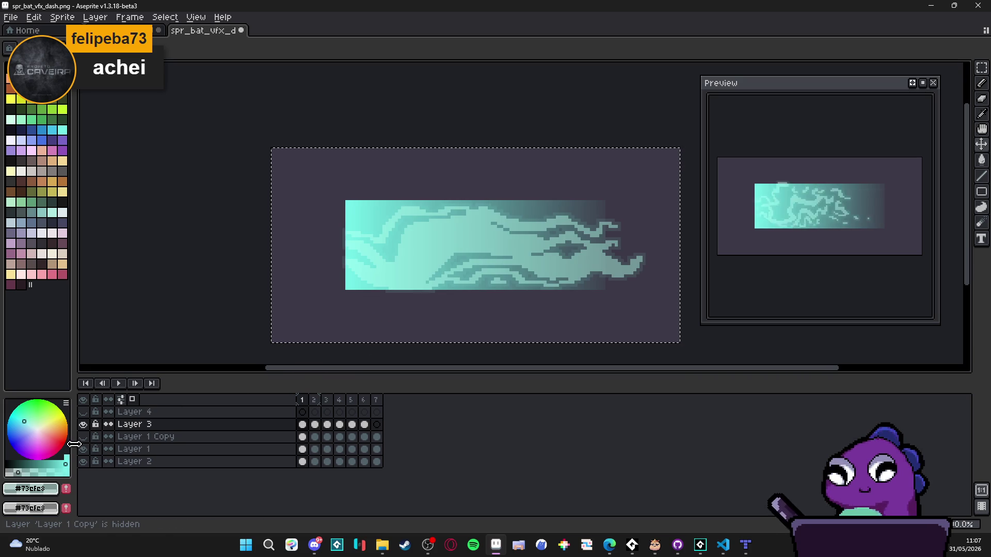
drag(74, 445, 76, 443)
click(84, 437)
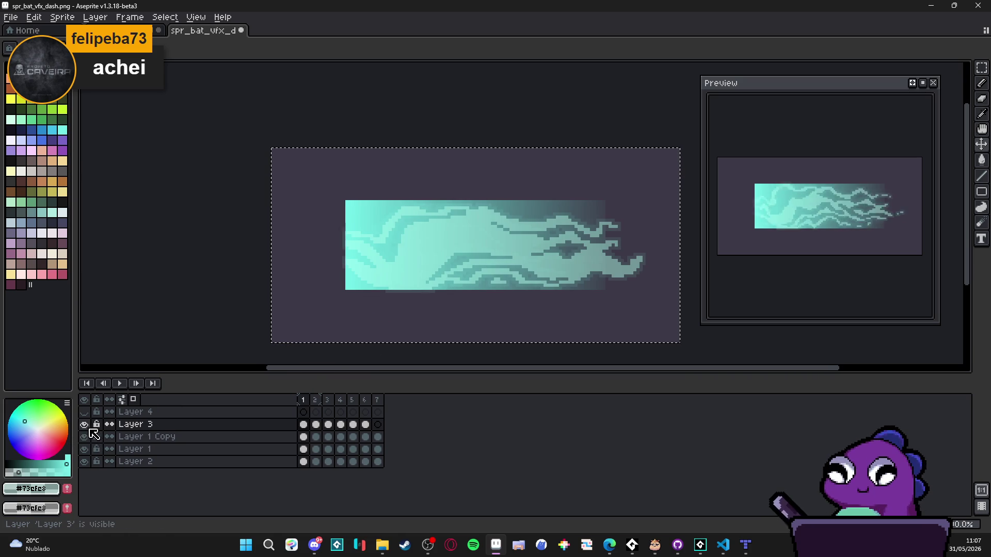
key(ctrl+d)
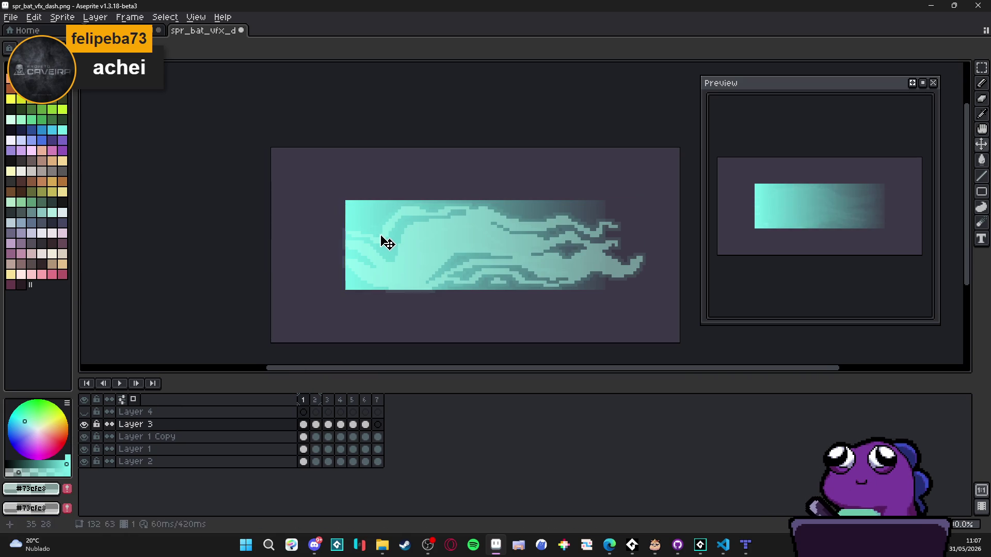
- Stretch Layer 1's teal gradient outward to about 99×32 px
click(84, 424)
click(83, 424)
drag(379, 216, 402, 186)
key(ctrl+z)
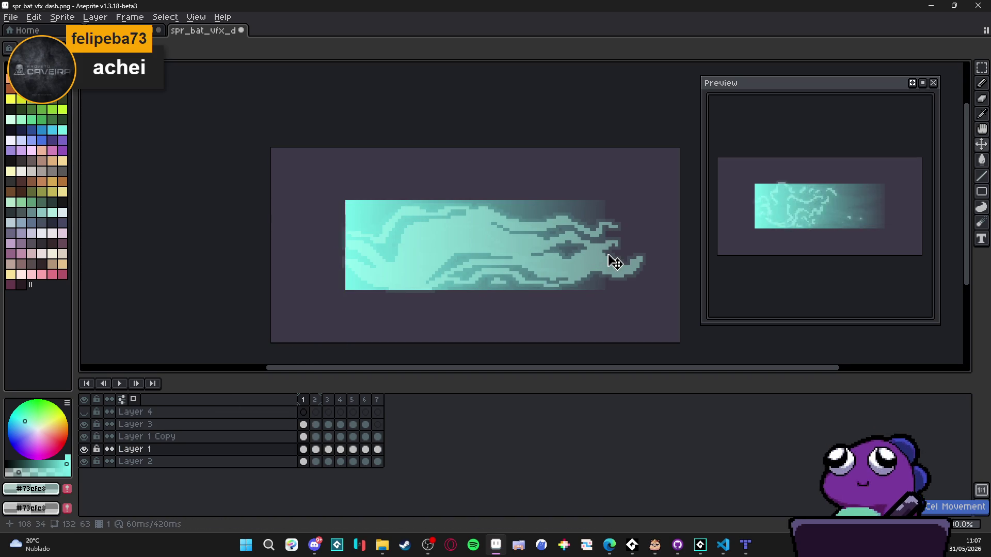
key(ctrl+t)
drag(605, 245, 651, 250)
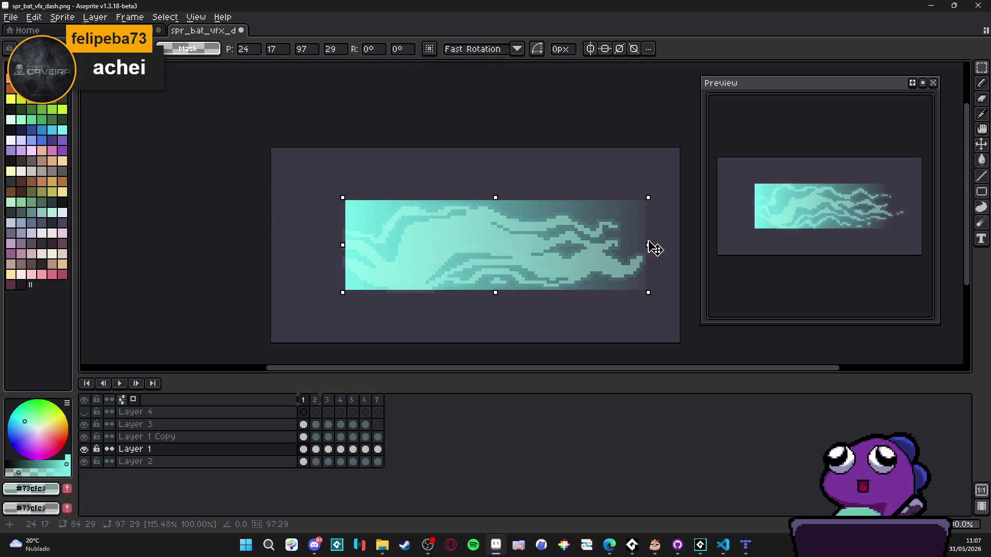
drag(495, 292, 494, 301)
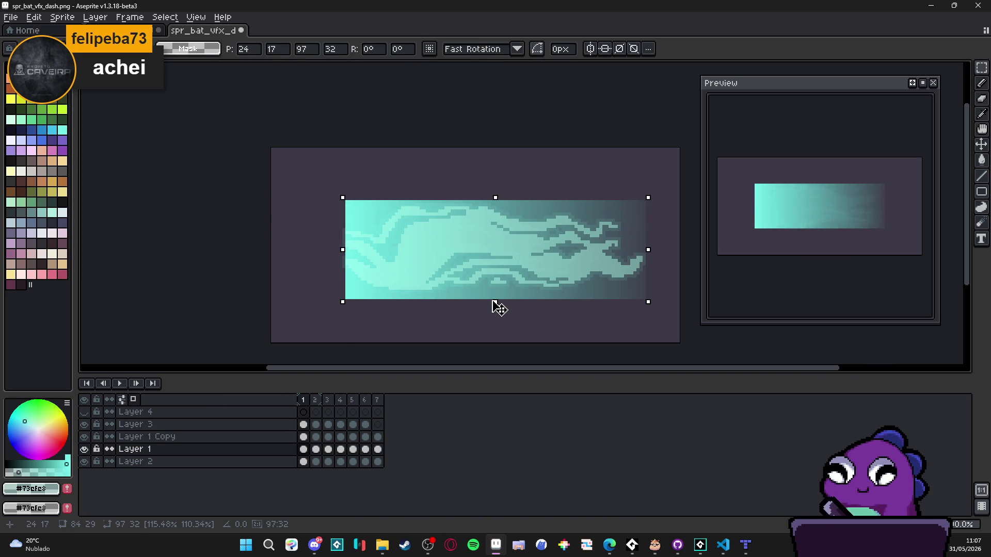
drag(343, 250, 336, 250)
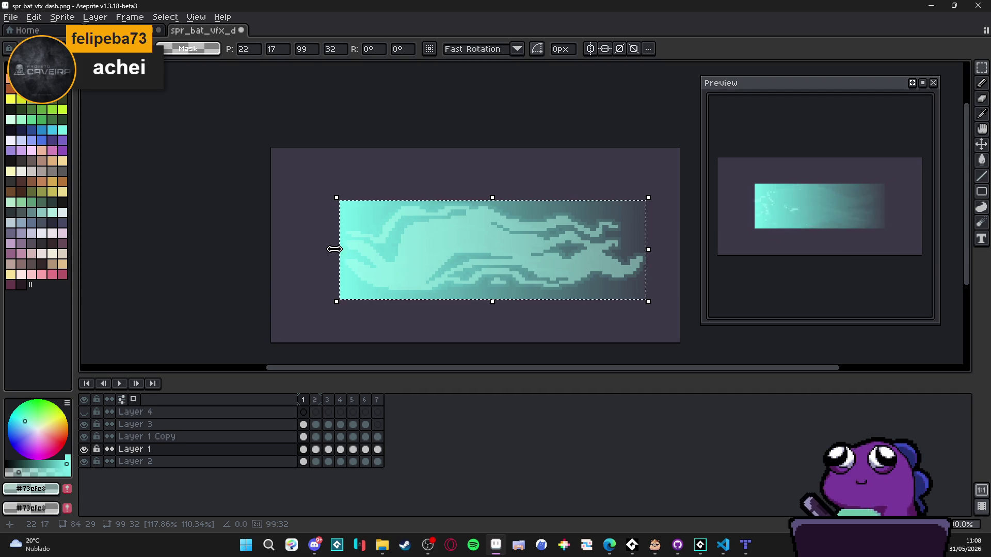
key(Return)
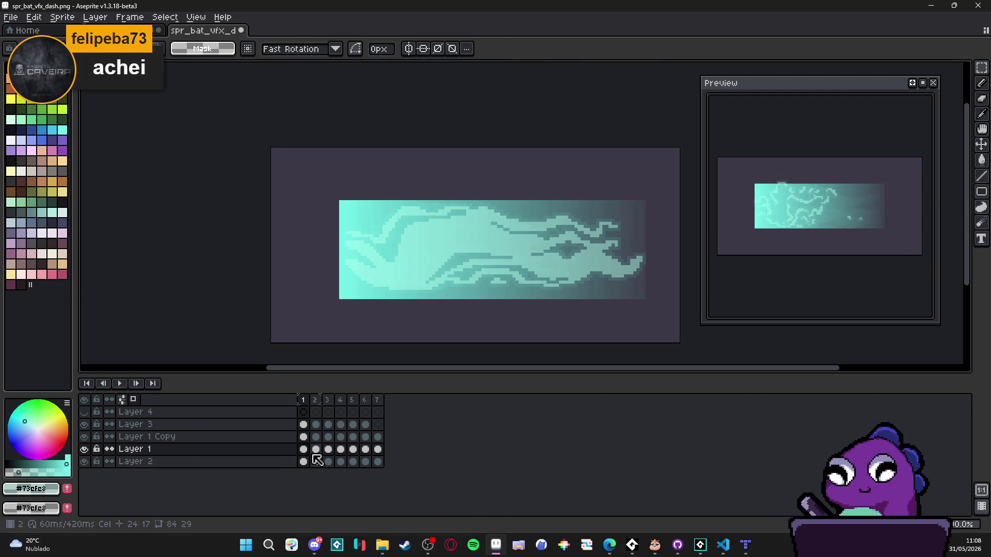
- Move Layer 1 up in the timeline to sit just below Layer 4
click(316, 449)
drag(316, 449, 378, 449)
click(304, 452)
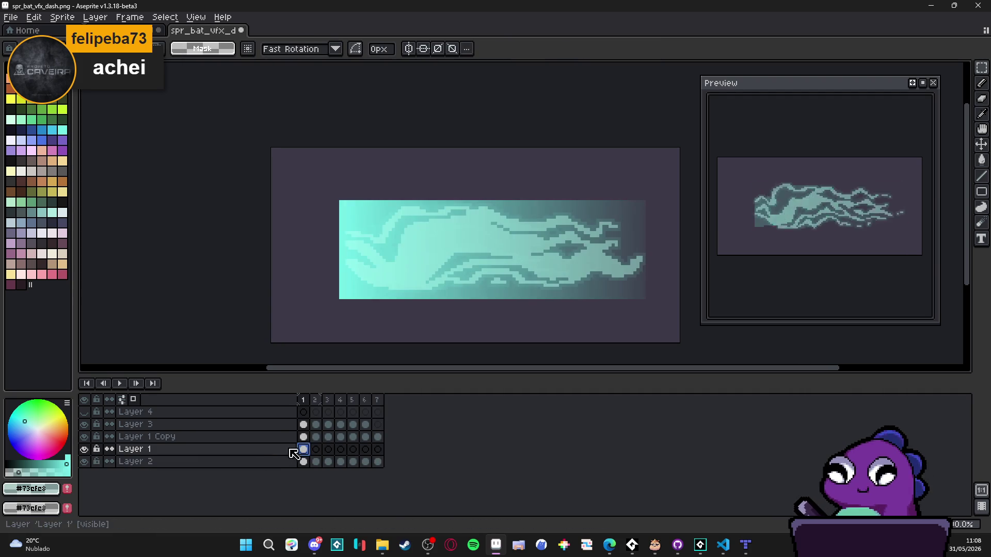
mouse_move(262, 447)
mouse_down()
mouse_move(270, 414)
mouse_move(319, 428)
mouse_move(365, 426)
mouse_up()
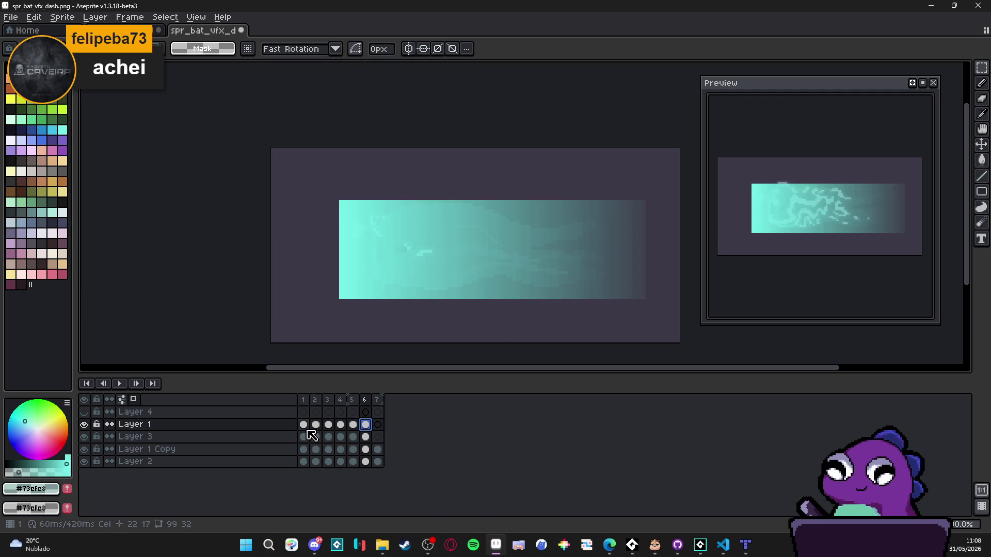
- Return to frame 1 and select the dash shape's pixels on Layer 1 to mask the gradient
key(Home)
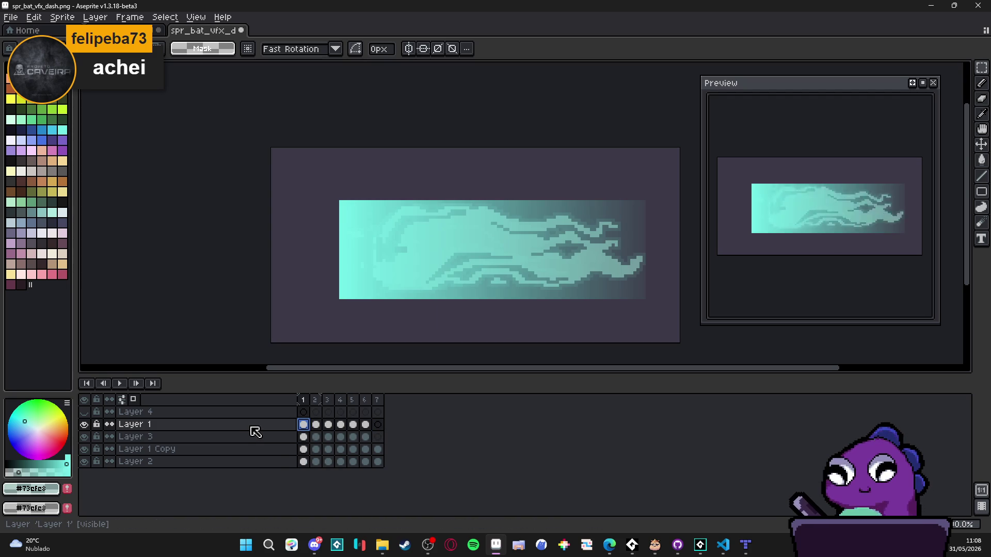
right_click(252, 428)
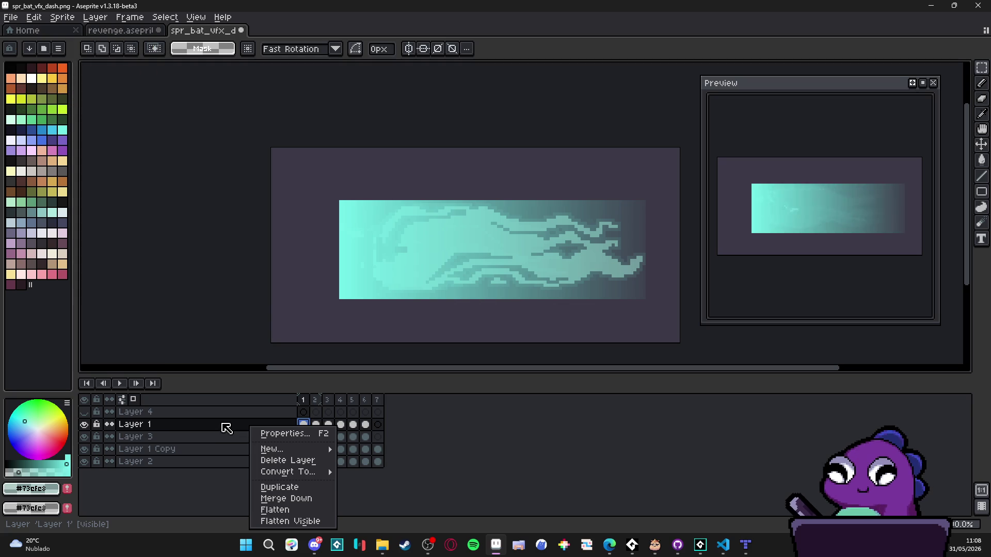
key(Escape)
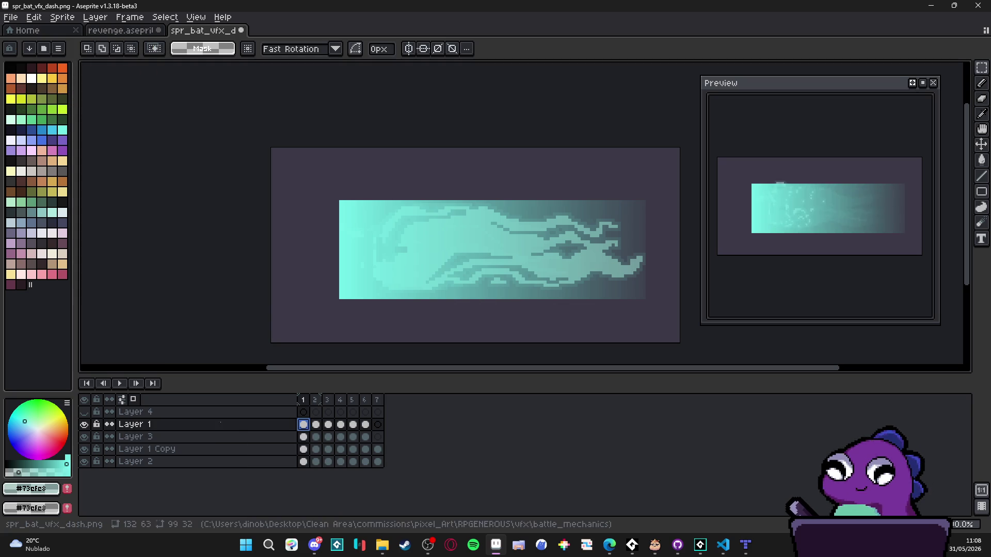
ctrl+click(303, 425)
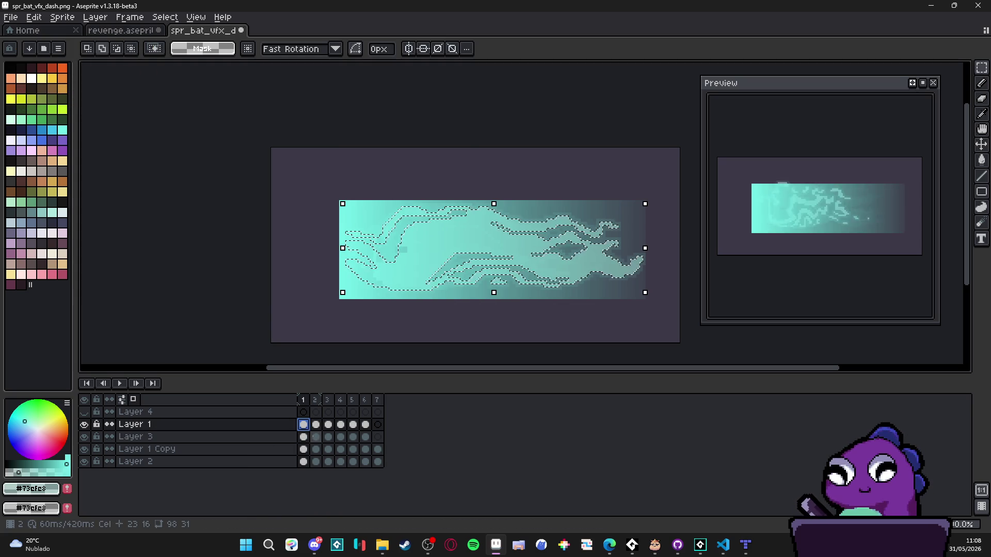
key(ctrl+a)
key(ctrl+z)
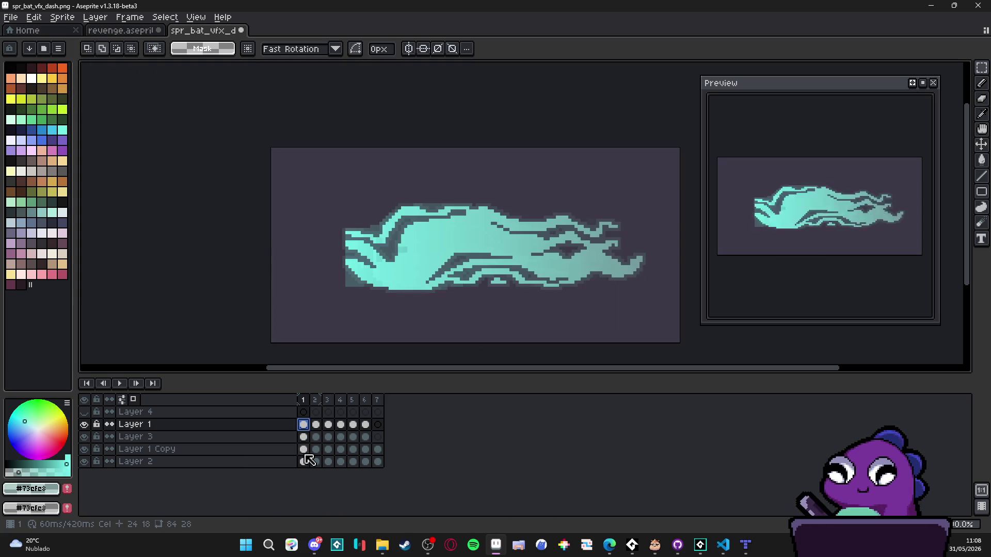
- Trim Layer 1's gradient to the dash shape on frames 2 and 3
click(316, 428)
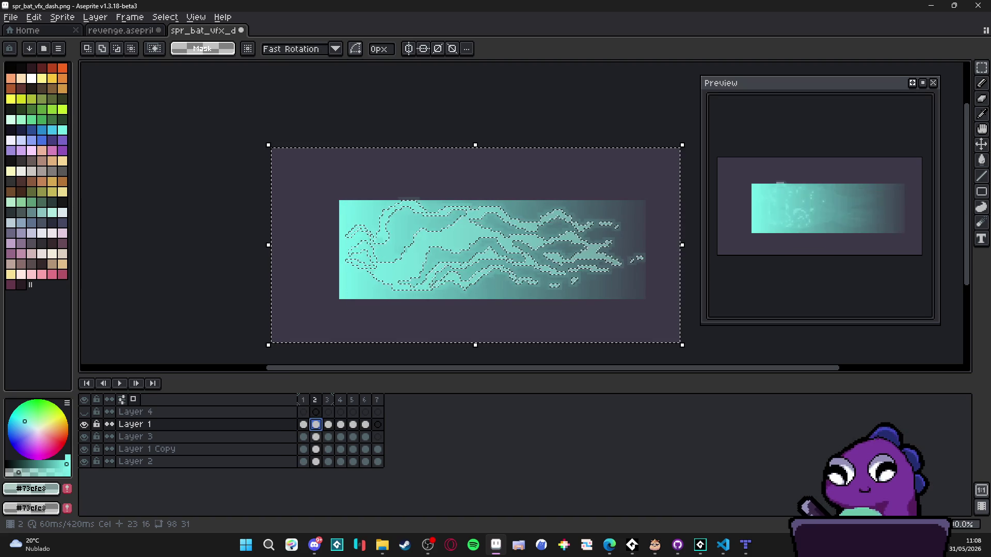
key(ctrl+z)
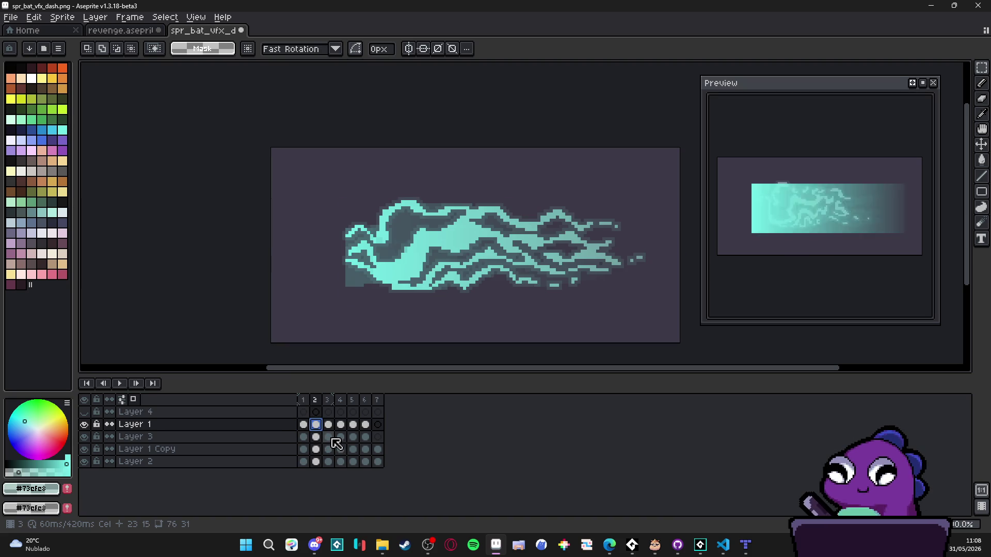
click(329, 438)
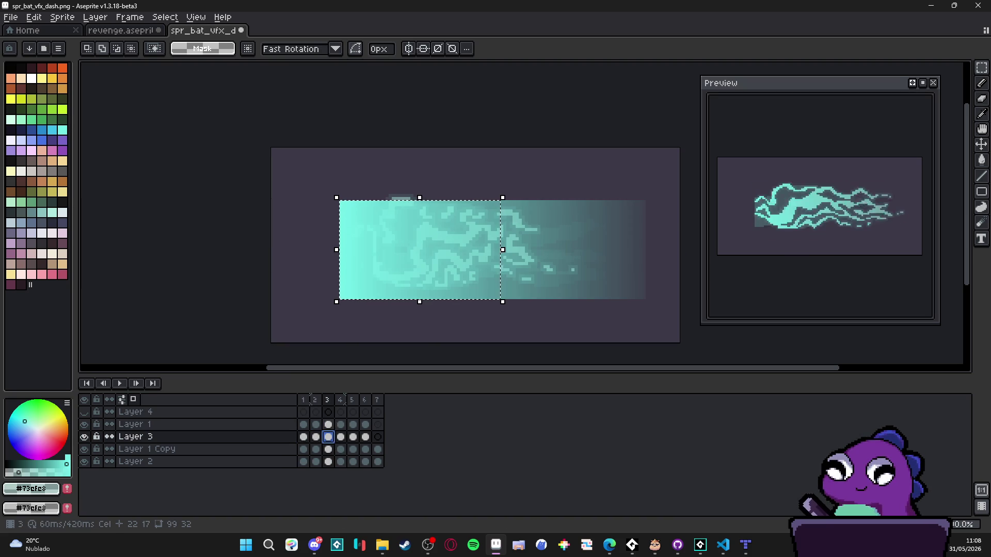
key(ctrl+d)
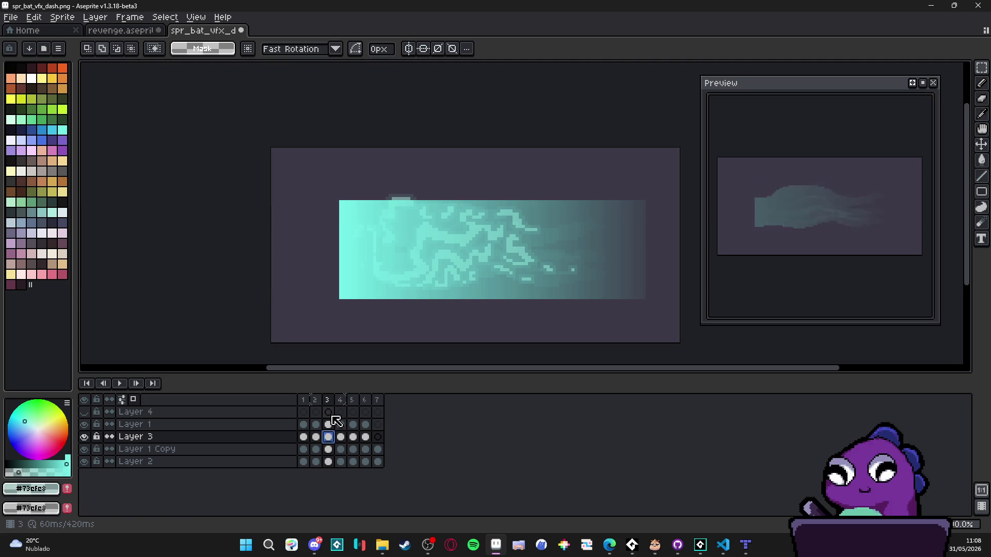
click(328, 424)
ctrl+click(328, 424)
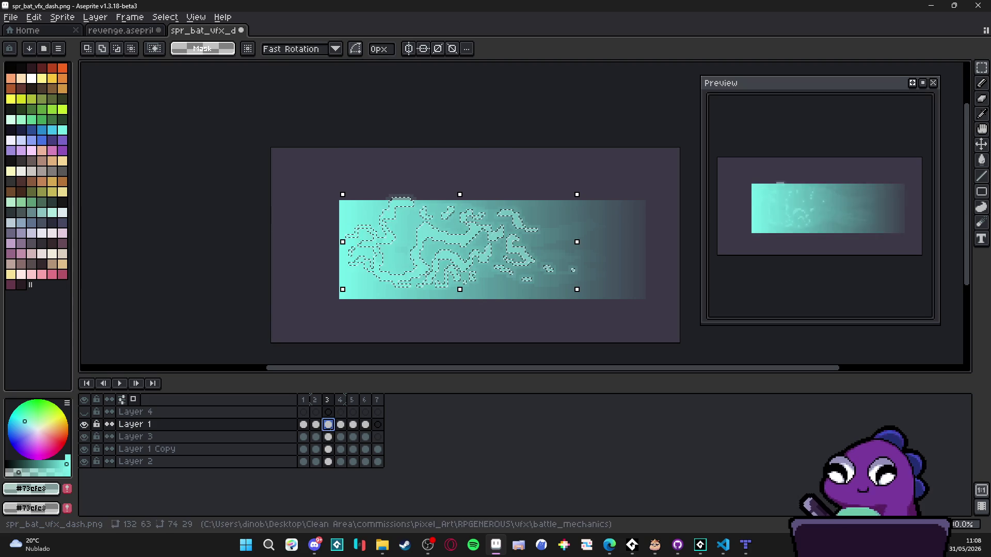
key(ctrl+shift+i)
key(Delete)
key(ctrl+d)
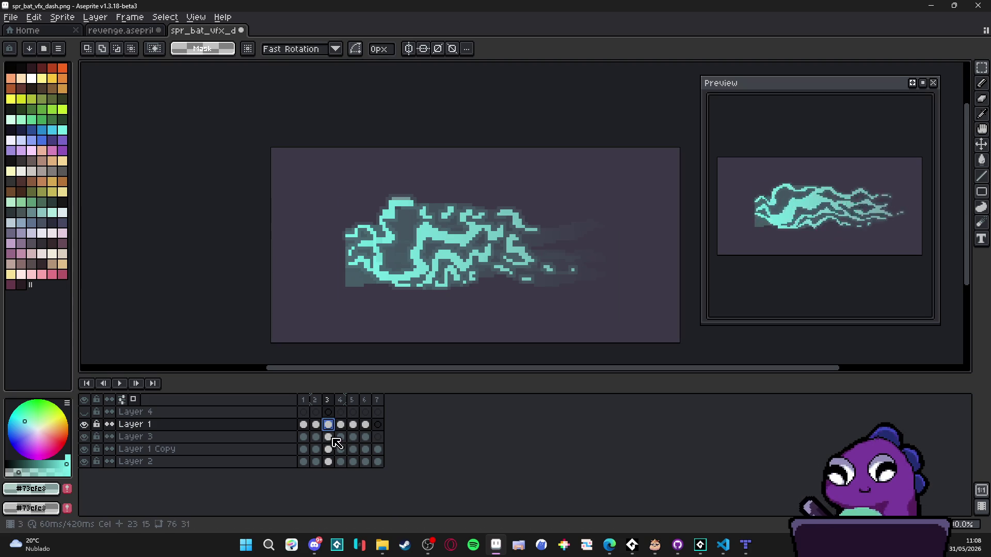
- Clear the gradient outside the dash shape on frames 4 and 5
click(341, 425)
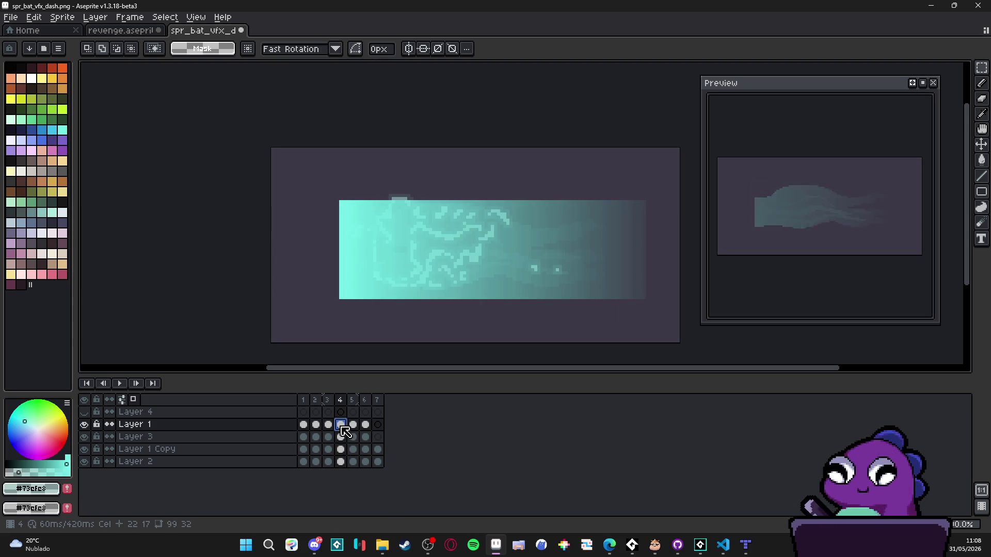
ctrl+click(343, 448)
key(ctrl+shift+i)
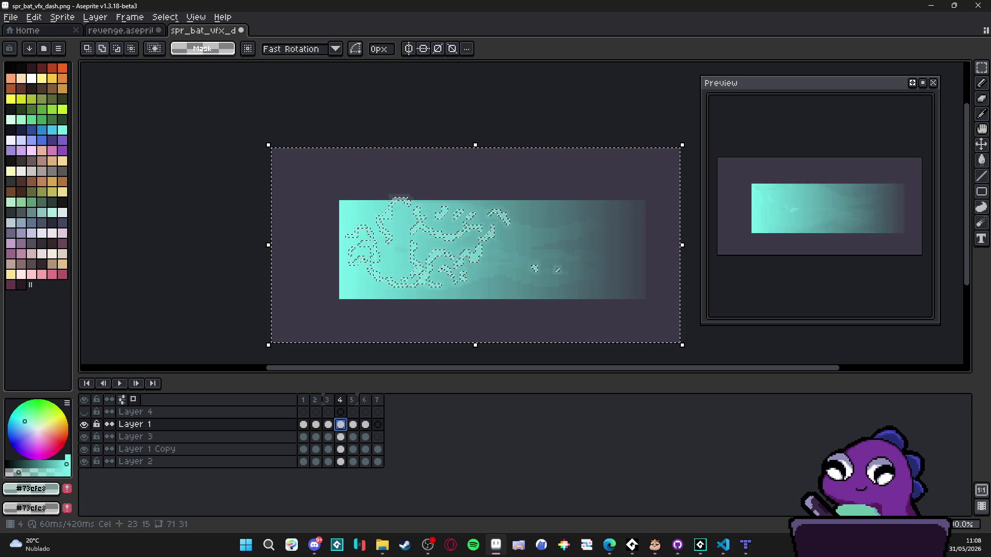
key(Delete)
key(ctrl+d)
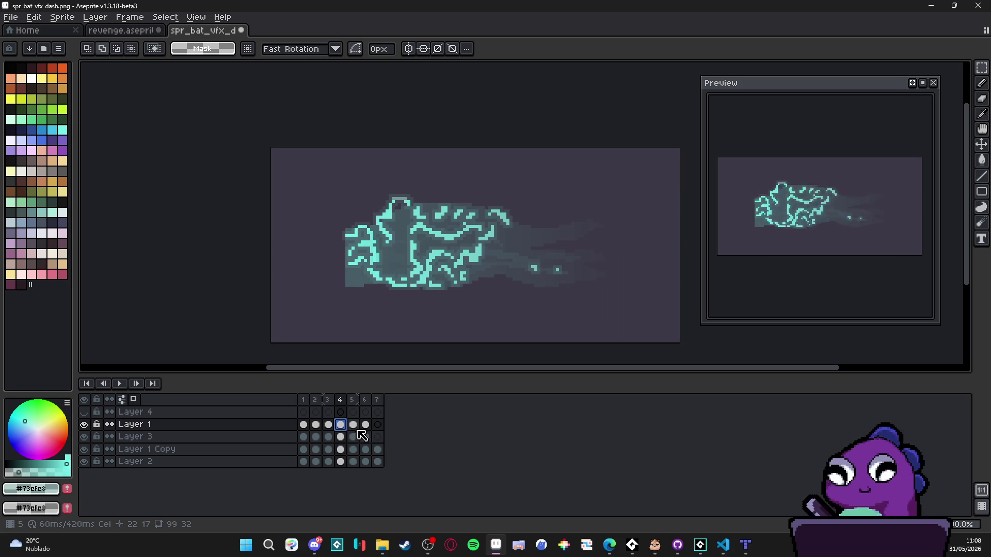
key(Right)
ctrl+click(354, 437)
key(ctrl+shift+i)
key(Delete)
key(ctrl+d)
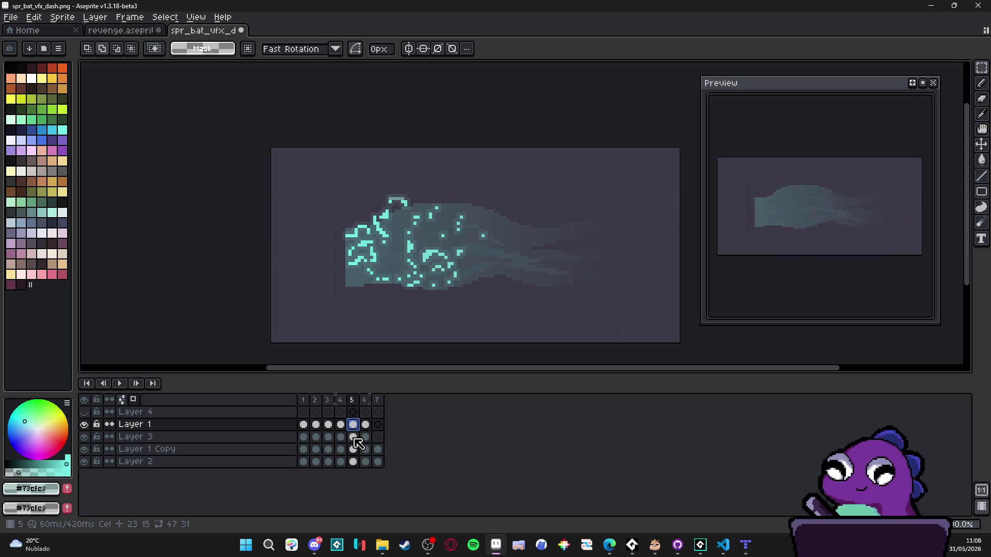
- Clear the gradient outside the dash shape on frame 6
key(Right)
ctrl+click(365, 437)
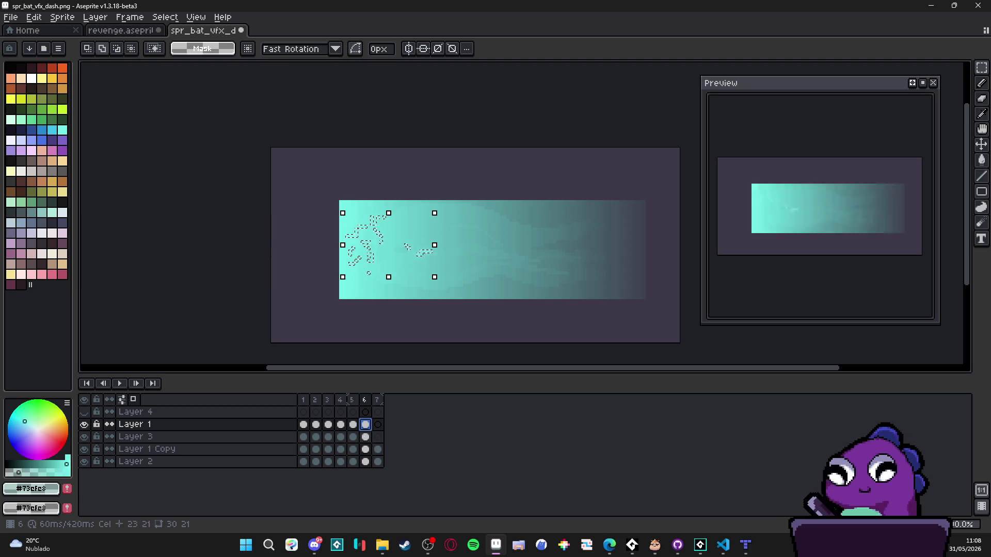
key(ctrl+shift+i)
key(Delete)
key(ctrl+d)
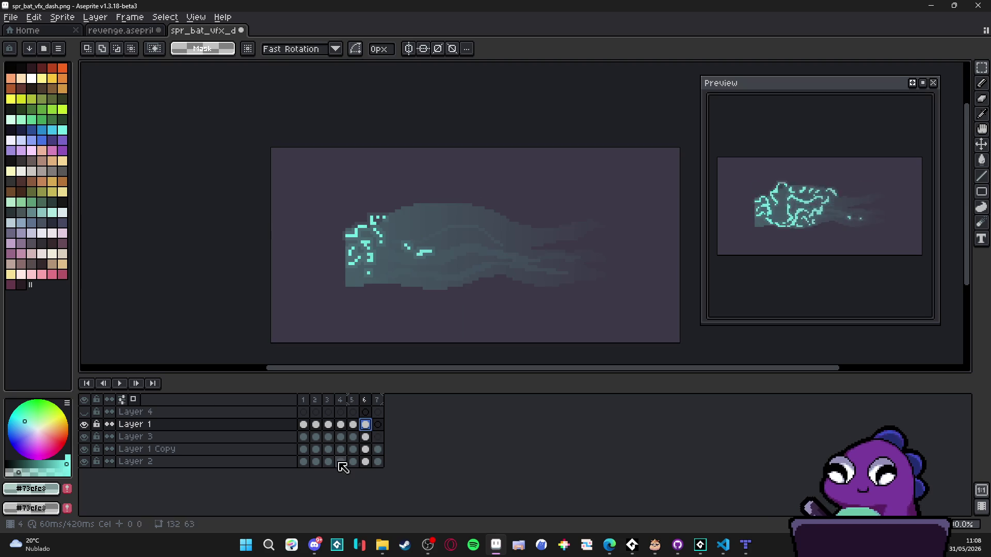
- Hide Layer 3 after briefly checking its strokes
click(85, 436)
click(85, 436)
click(86, 437)
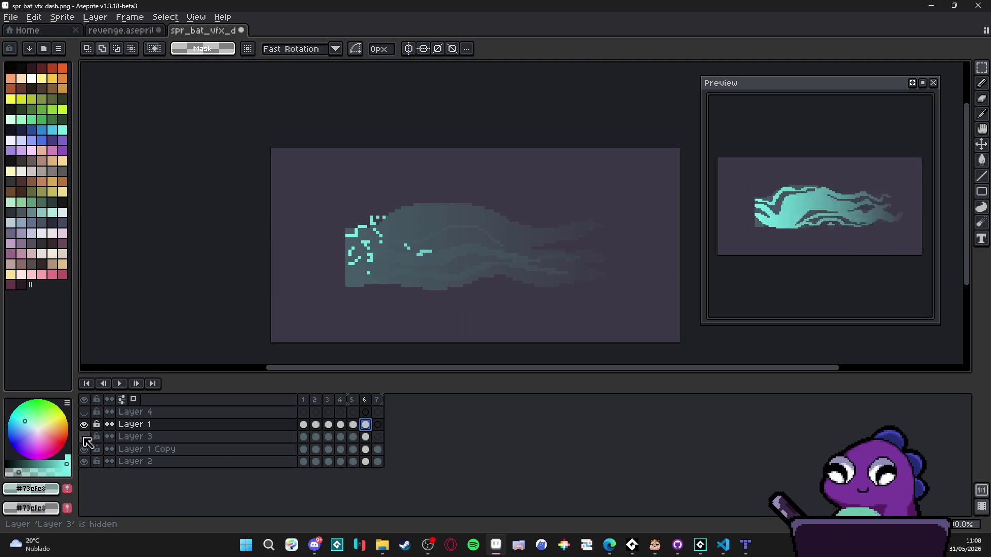
- Hide Layer 1 Copy and make Layer 3 visible again
click(84, 449)
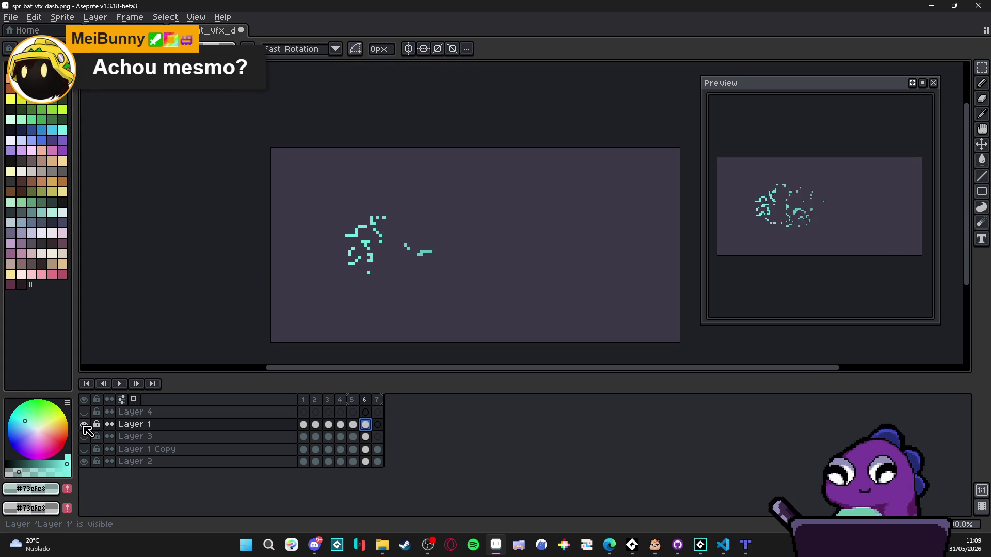
click(85, 425)
click(85, 424)
click(88, 438)
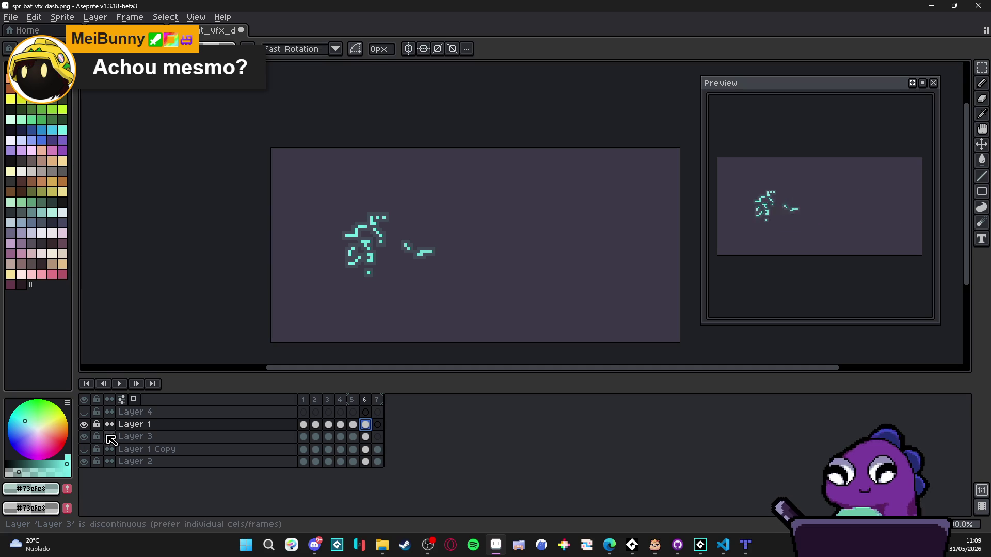
- Lower Layer 1's opacity to about half and hide the Layer 2 background
double_click(165, 425)
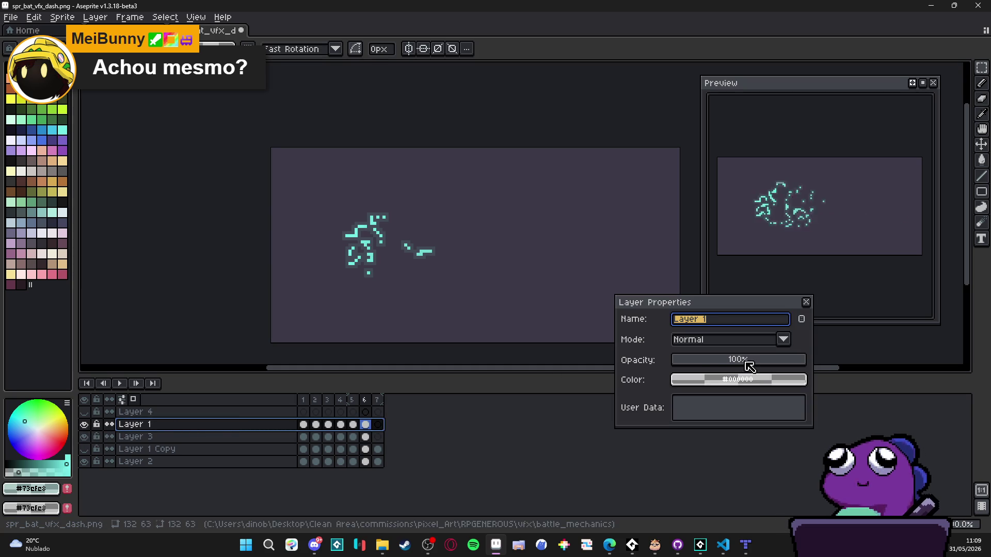
drag(748, 365, 744, 360)
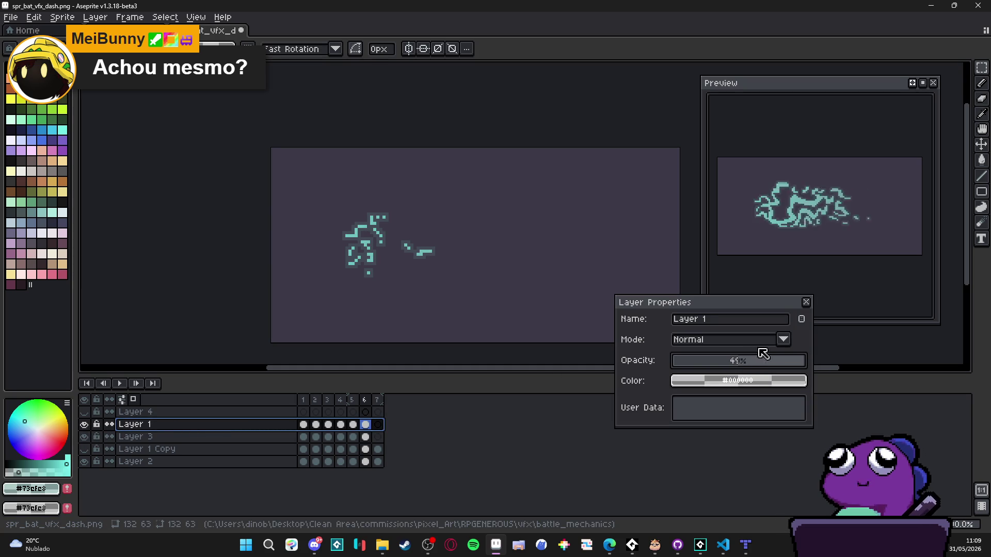
click(806, 301)
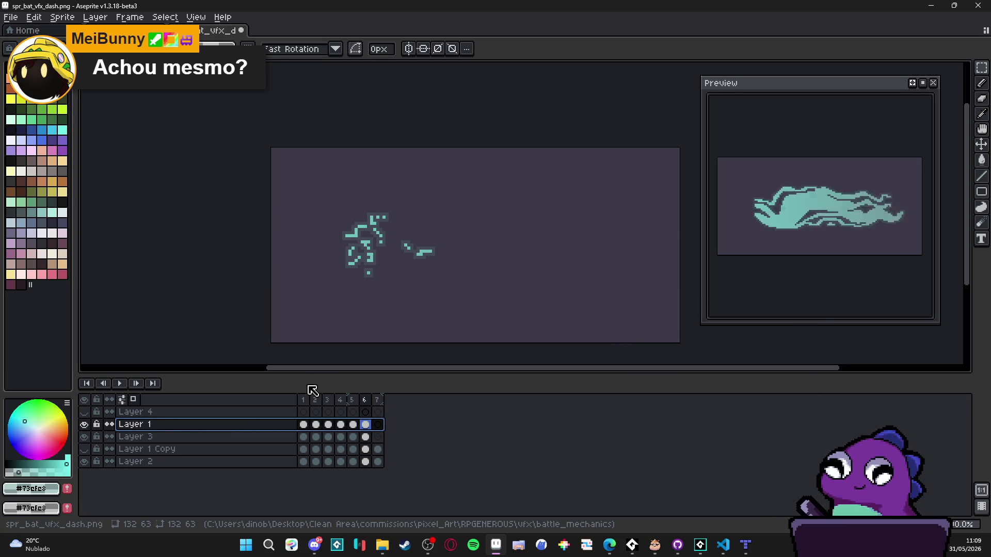
click(85, 463)
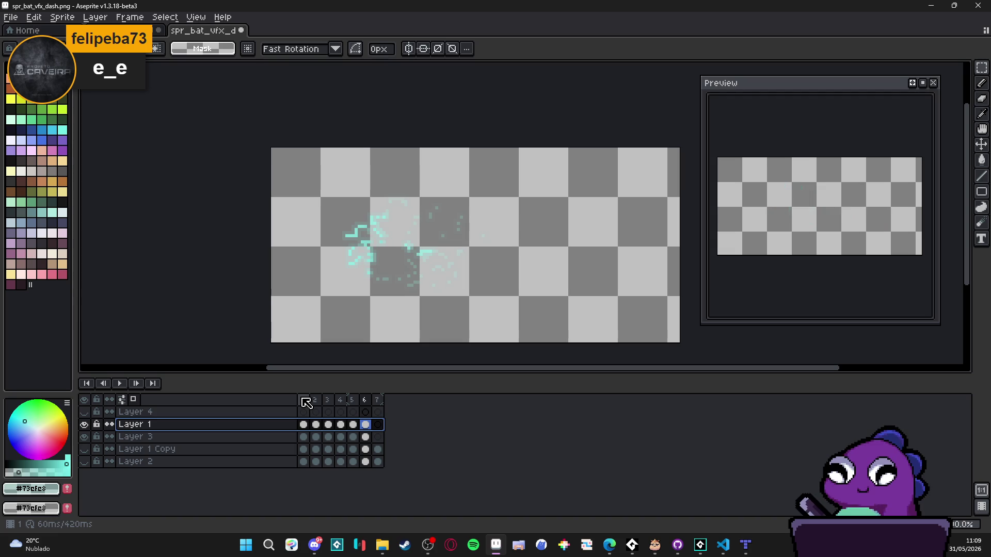
- Trim the canvas around the effect and set the sprite sheet export to output a file
click(62, 17)
click(103, 128)
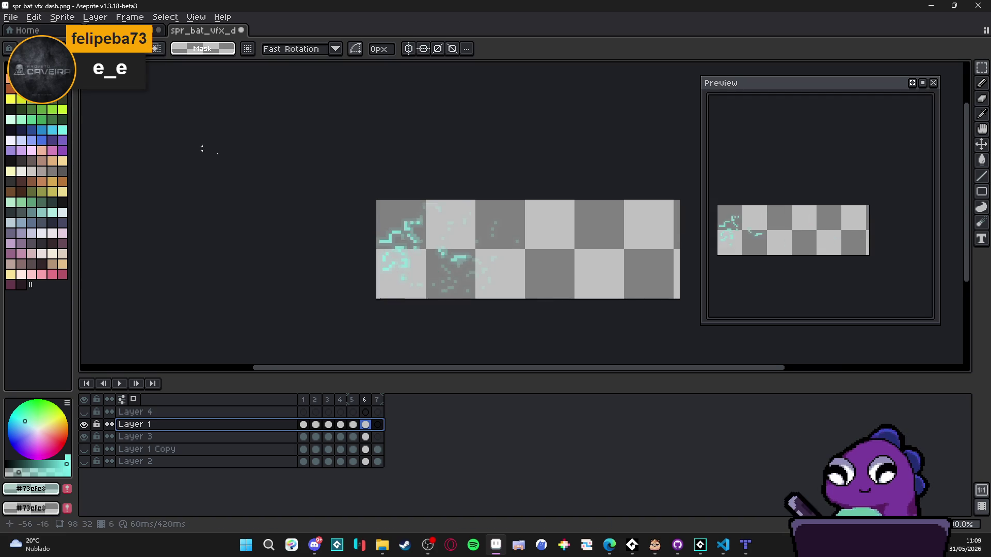
key(ctrl+e)
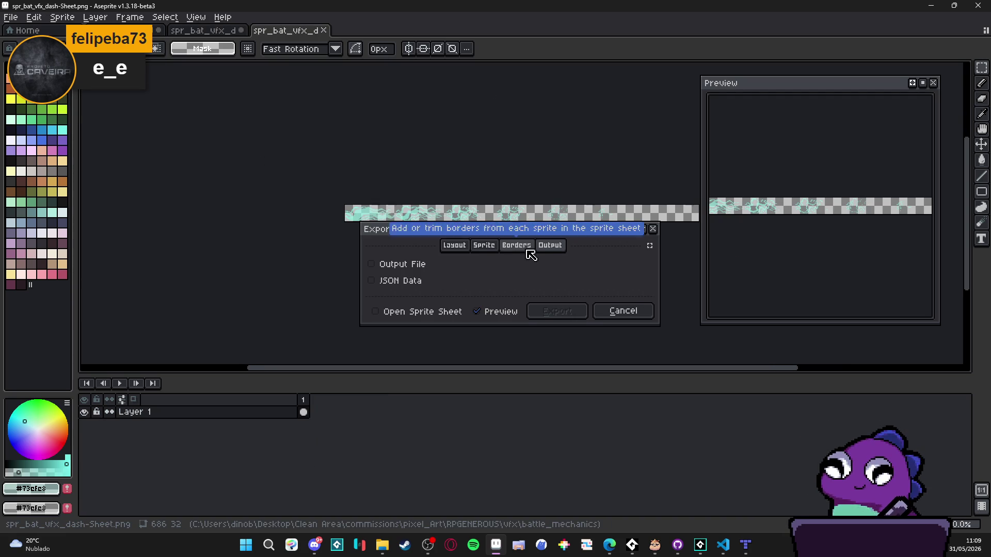
click(549, 246)
click(429, 264)
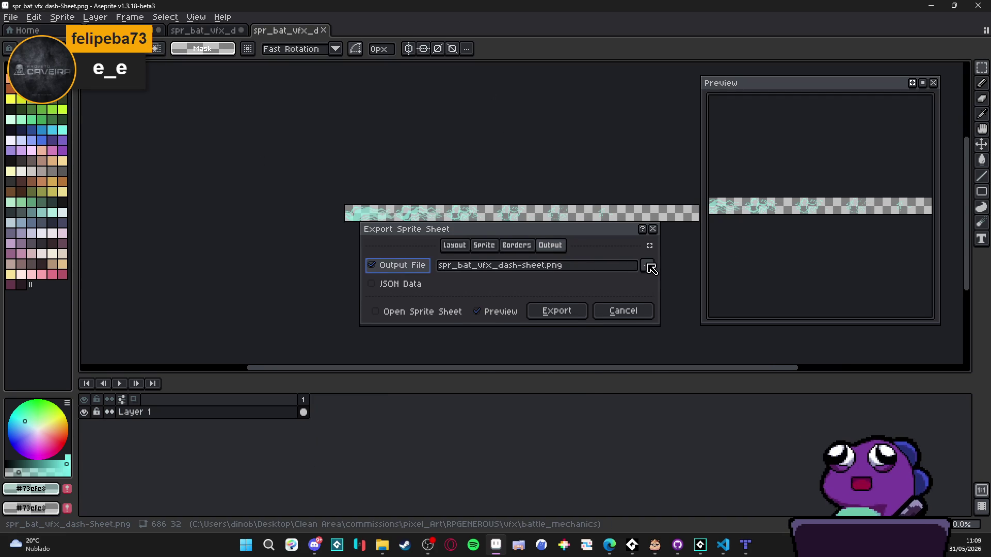
click(649, 266)
click(610, 283)
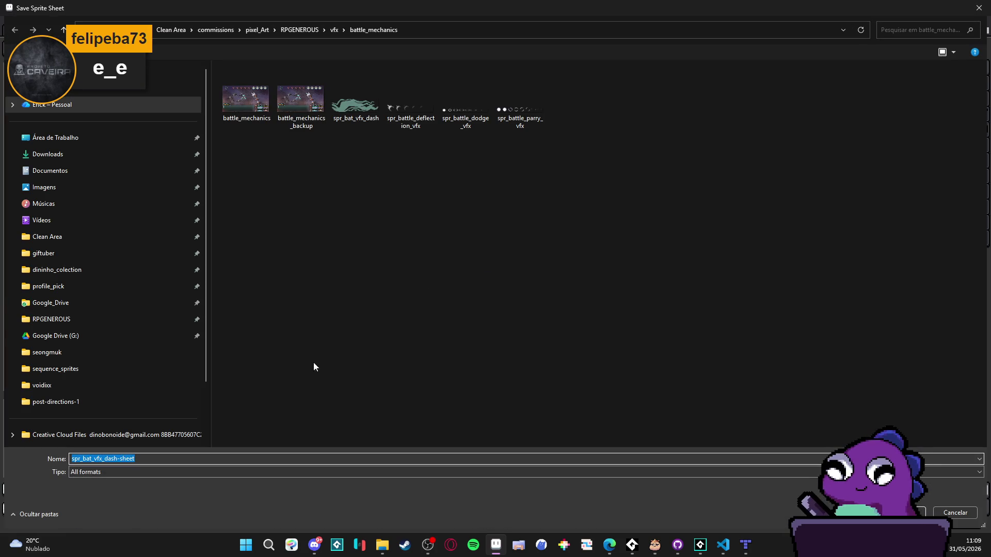
- Save the sheet as PNG named spr_bat_vfx_dash_Strip7 and export it
click(188, 470)
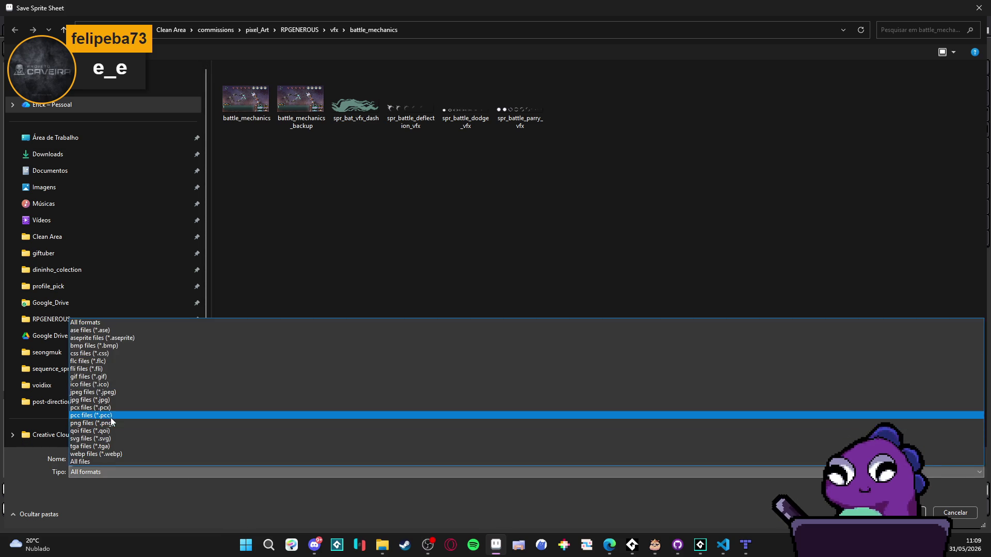
click(106, 424)
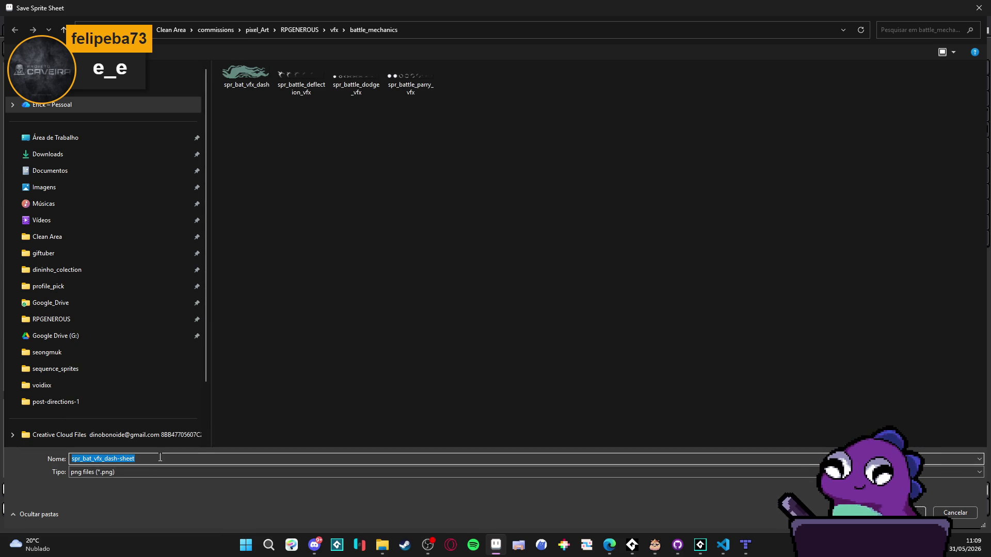
text(spr_bat_vfx_dash)
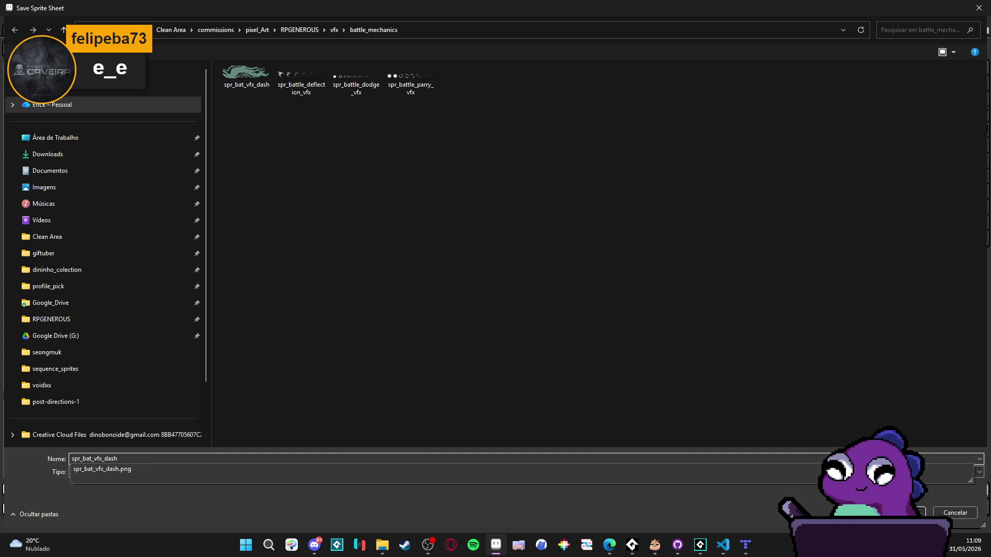
text(_Strip)
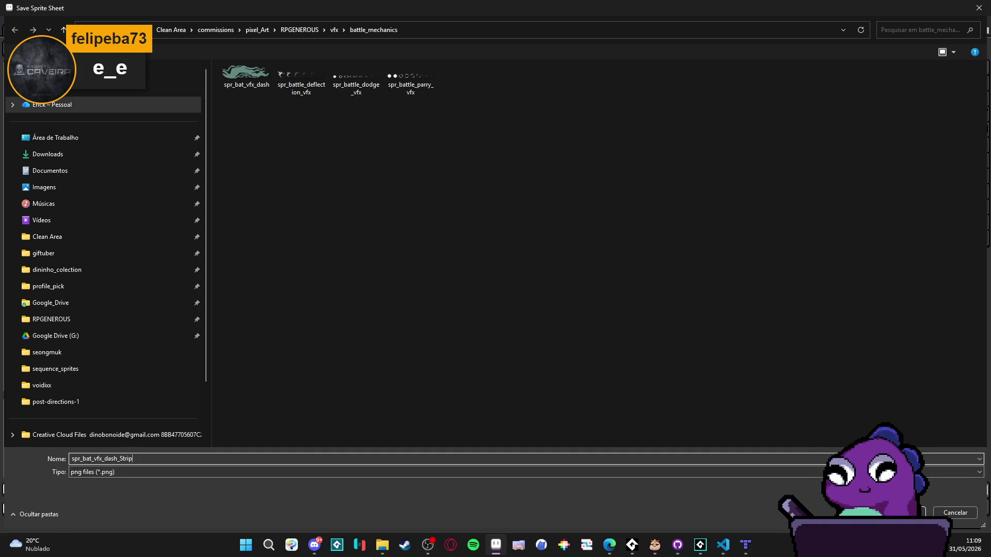
text(7)
key(Return)
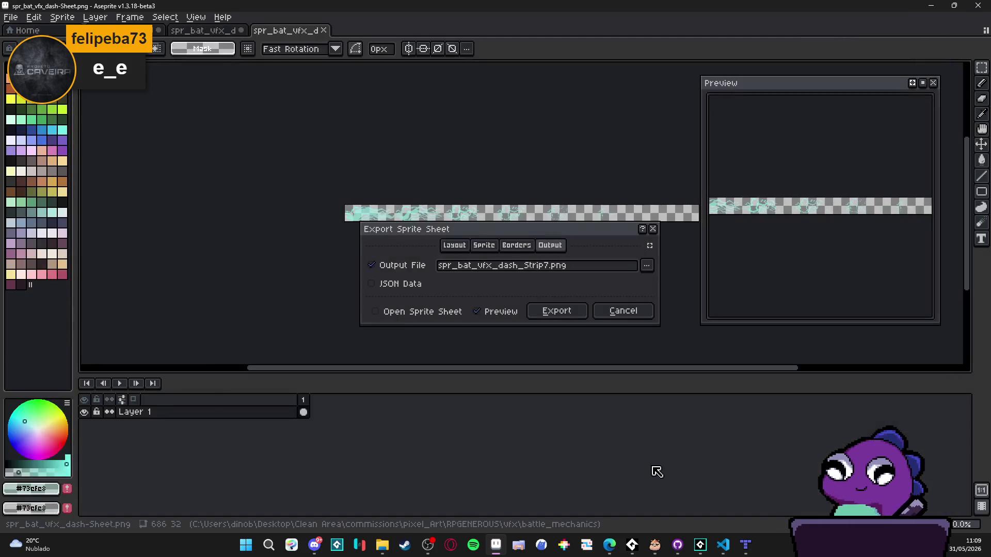
click(568, 310)
- In GameMaker, search the assets for 'dash' and open the spr_bat_vfx_dash sprite
click(700, 545)
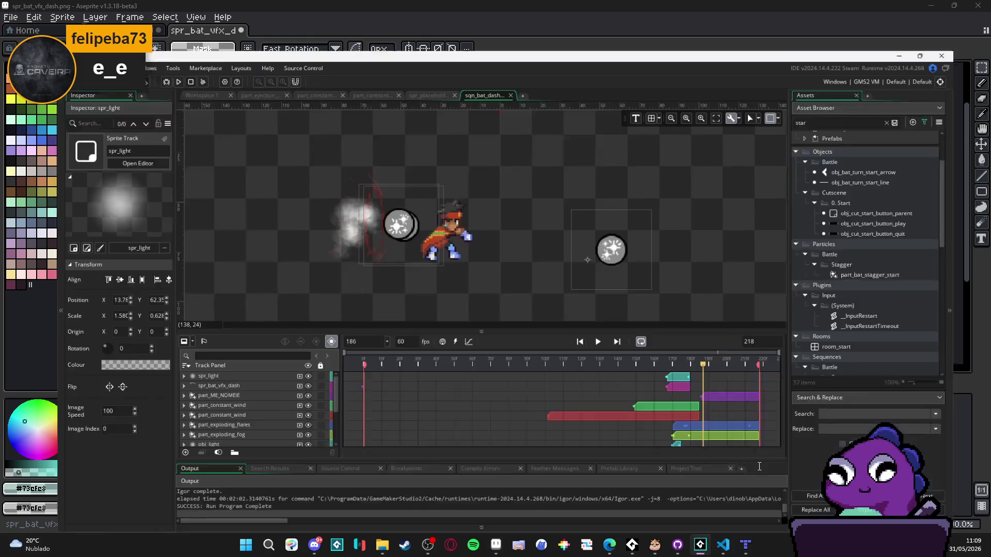
scroll(890, 254, down, 9)
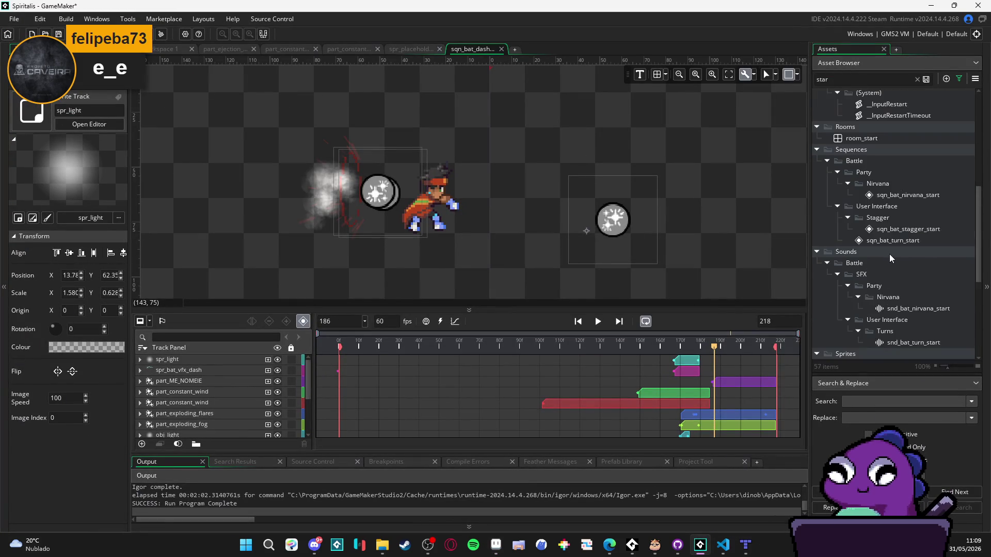
scroll(899, 277, down, 5)
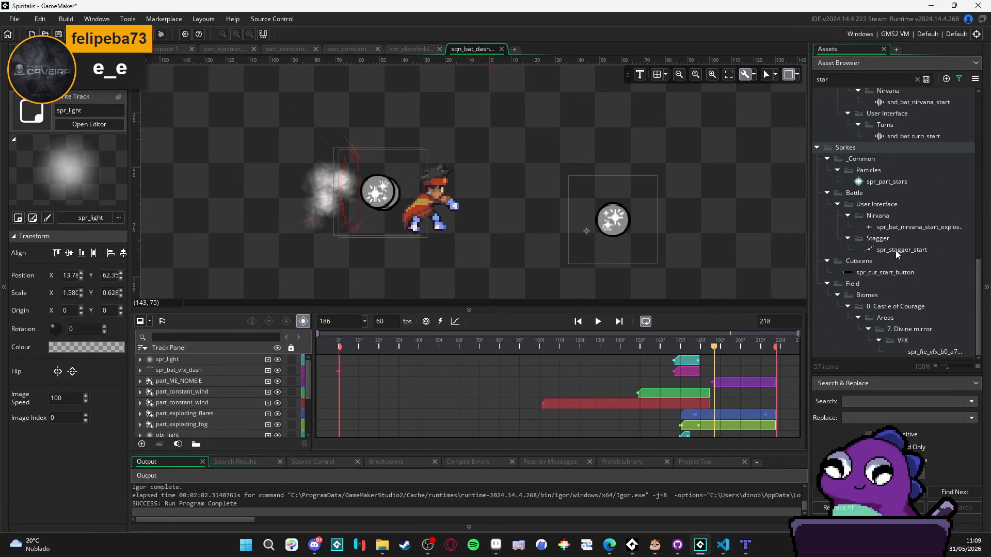
scroll(871, 127, up, 3)
click(858, 68)
text(dash)
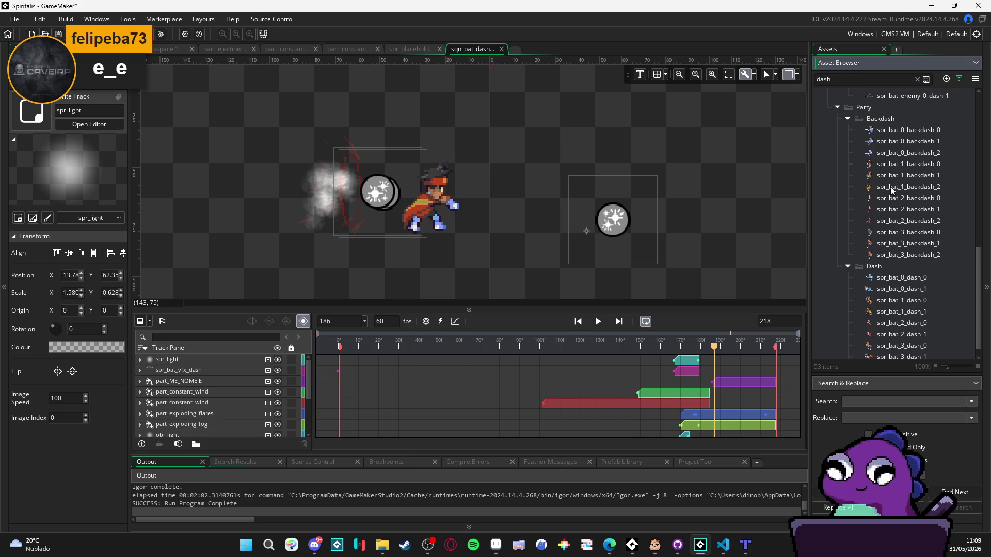
scroll(898, 173, up, 4)
scroll(896, 174, down, 5)
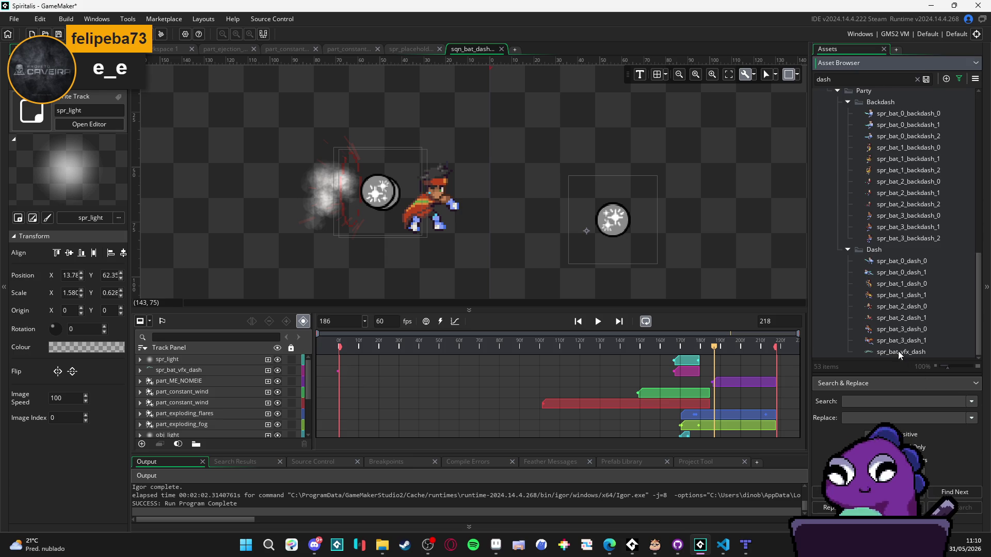
double_click(900, 352)
- Import spr_bat_vfx_dash_Strip7 from RPGENEROUS > vfx > battle_mechanics into the sprite
click(320, 175)
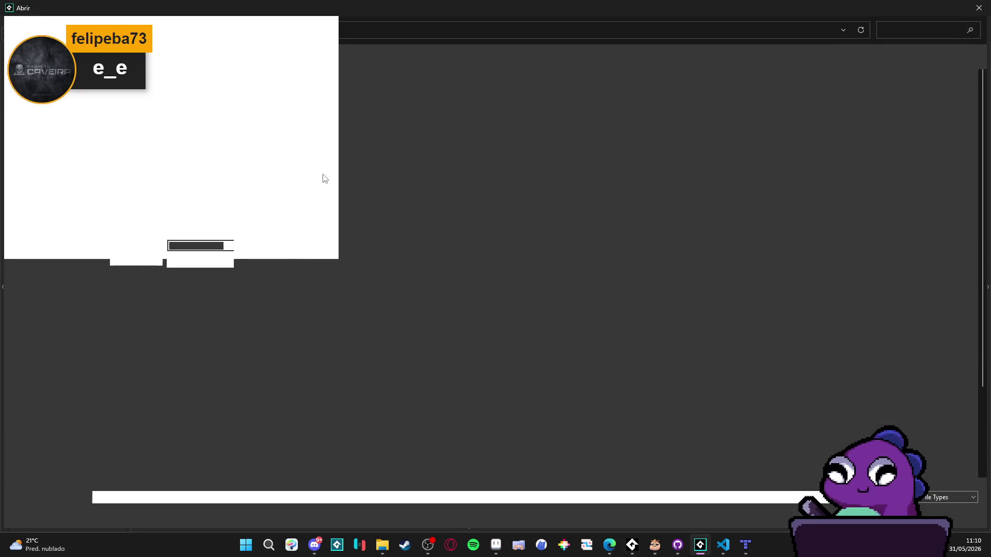
click(51, 319)
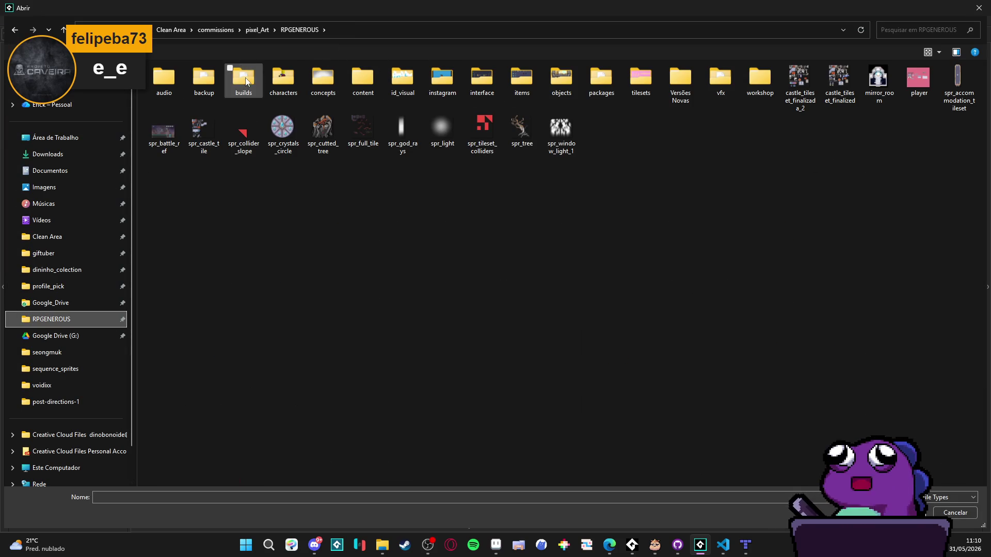
double_click(720, 77)
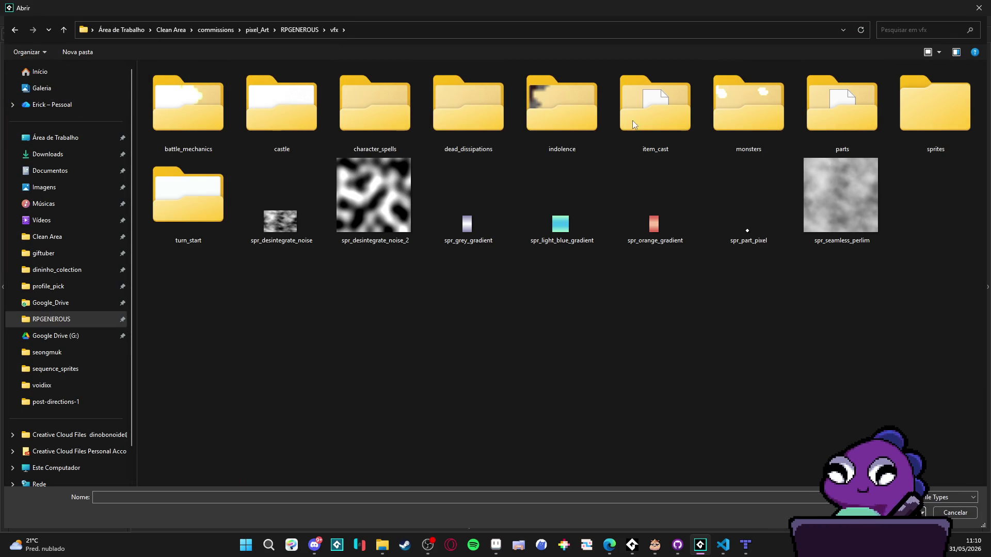
double_click(200, 108)
double_click(228, 108)
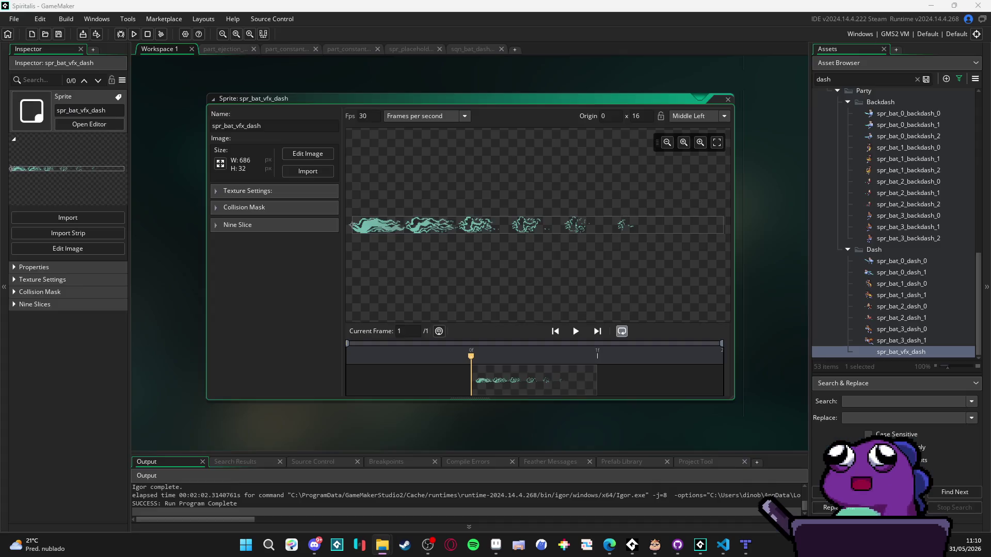
click(382, 545)
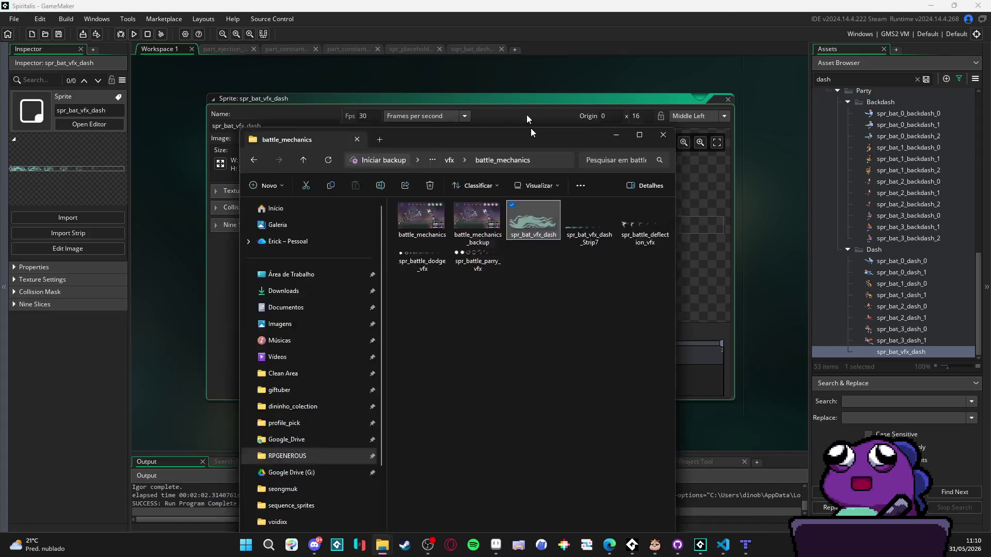
- Maximize the battle_mechanics folder window and select the 6.15 KB spr_bat_vfx_dash_Strip7 file
double_click(552, 197)
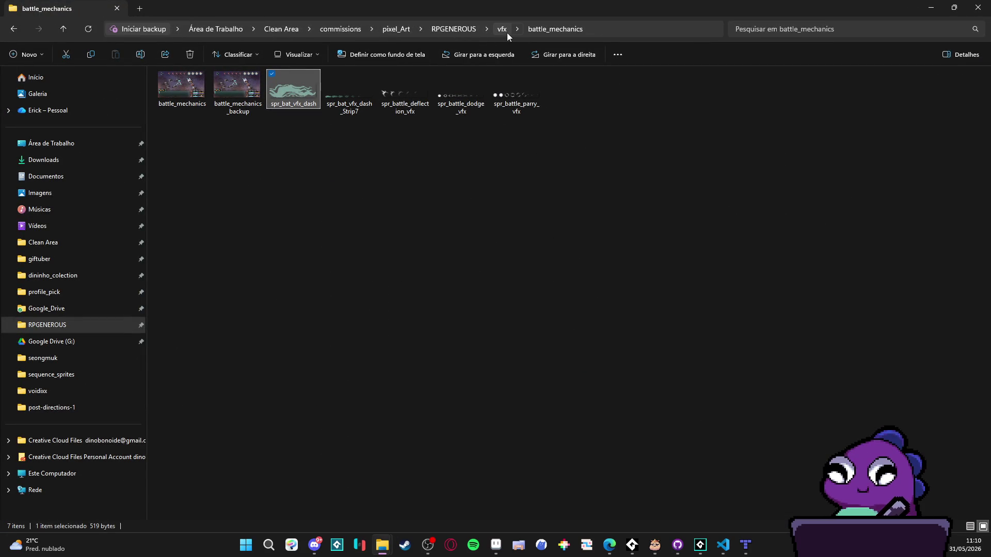
click(351, 116)
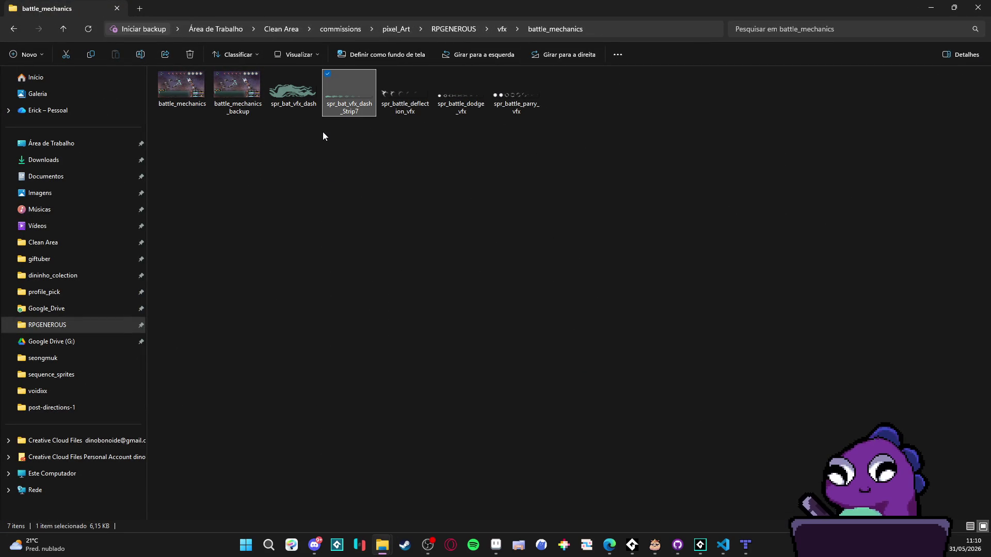